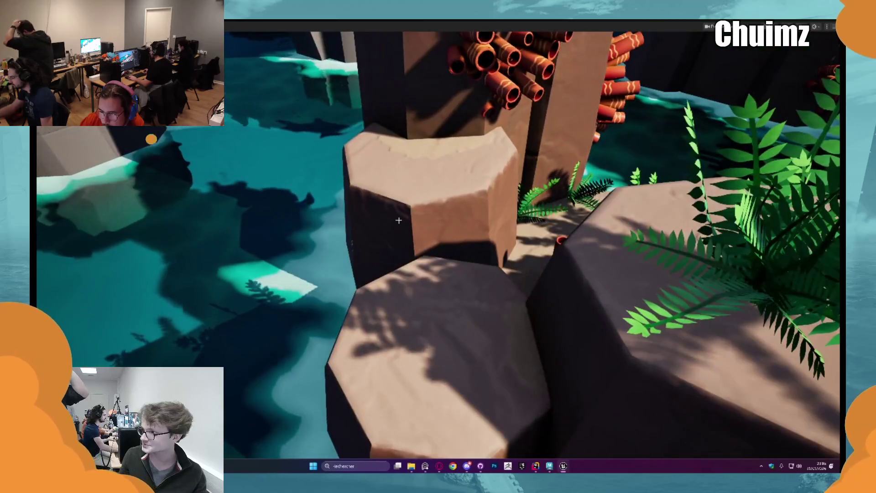
key(ctrl+space)
Move the fern left across the rocks, pull back to a wide view, and glance at the browser
drag(472, 267, 412, 250)
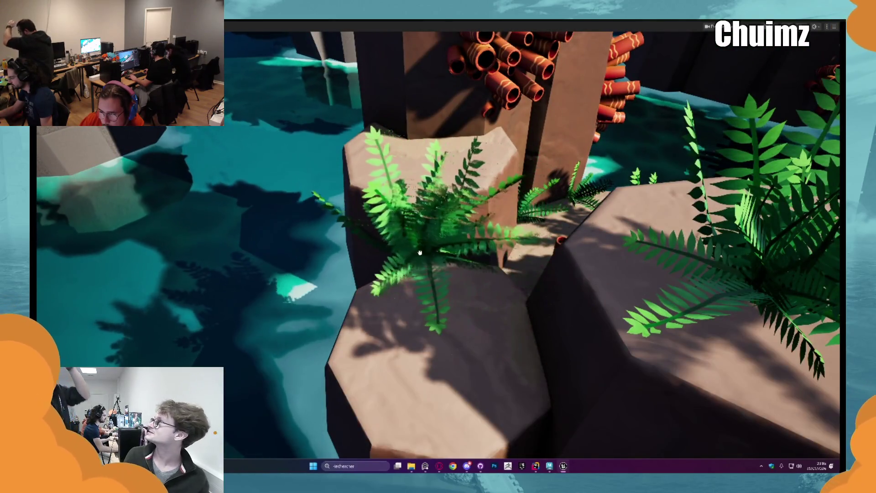
right_drag(412, 250, 402, 251)
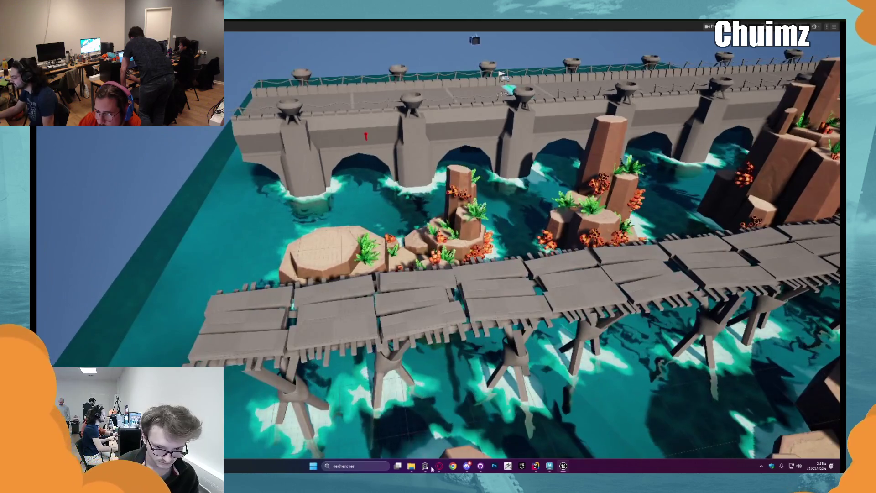
click(435, 467)
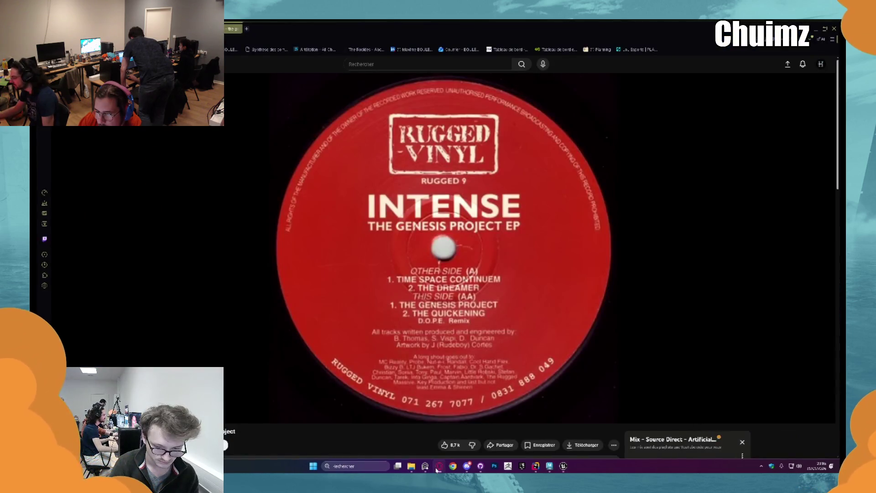
click(439, 466)
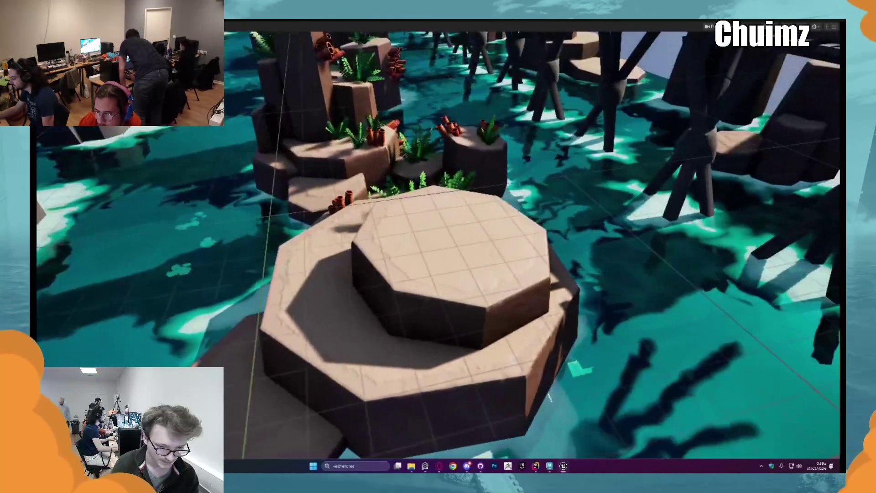
Place a coral mesh on the octagonal rock and orbit around it to check placement
key(ctrl+space)
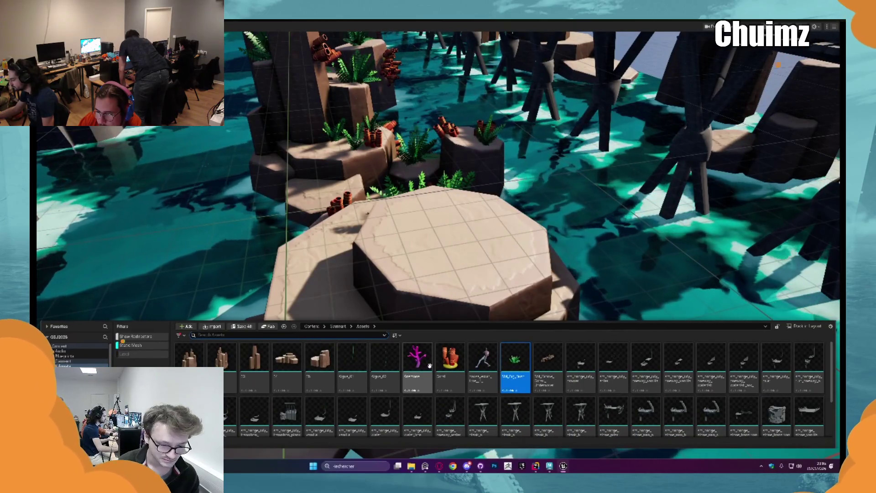
scroll(378, 381, down, 2)
mouse_move(417, 401)
mouse_down()
mouse_move(371, 294)
mouse_move(352, 313)
mouse_move(380, 326)
mouse_up()
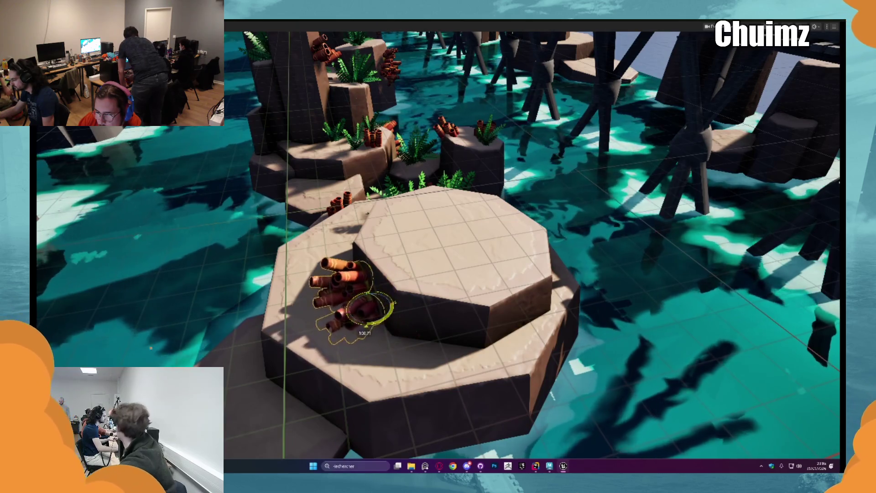
key(f)
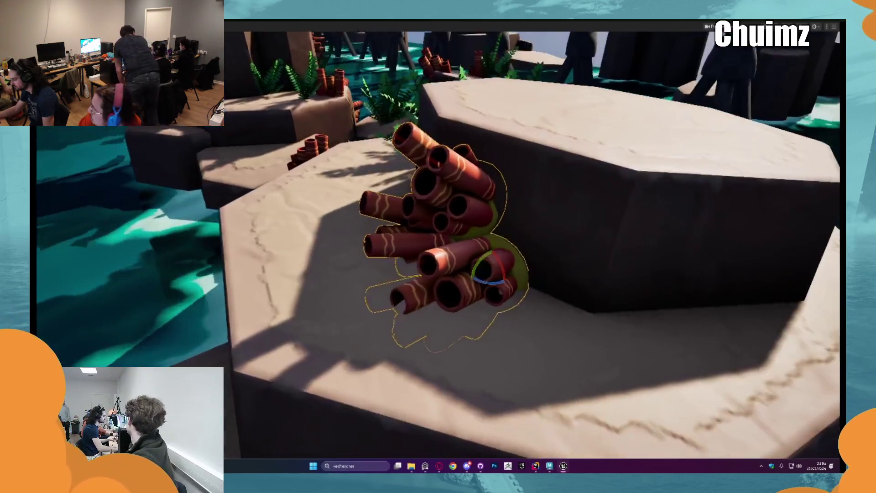
mouse_move(493, 274)
alt+mouse_down()
mouse_move(489, 248)
mouse_move(519, 182)
alt+mouse_up()
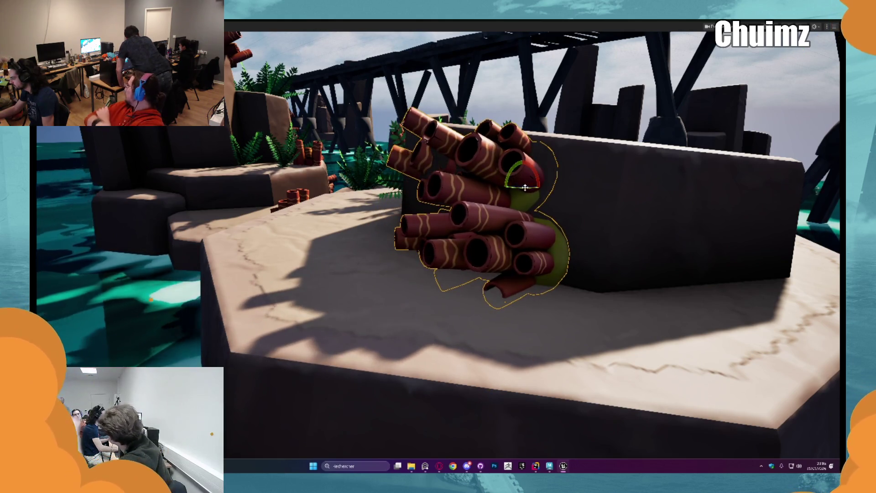
mouse_move(532, 189)
right_down()
mouse_move(525, 196)
mouse_move(534, 214)
mouse_move(520, 201)
mouse_move(530, 210)
mouse_move(525, 229)
right_up()
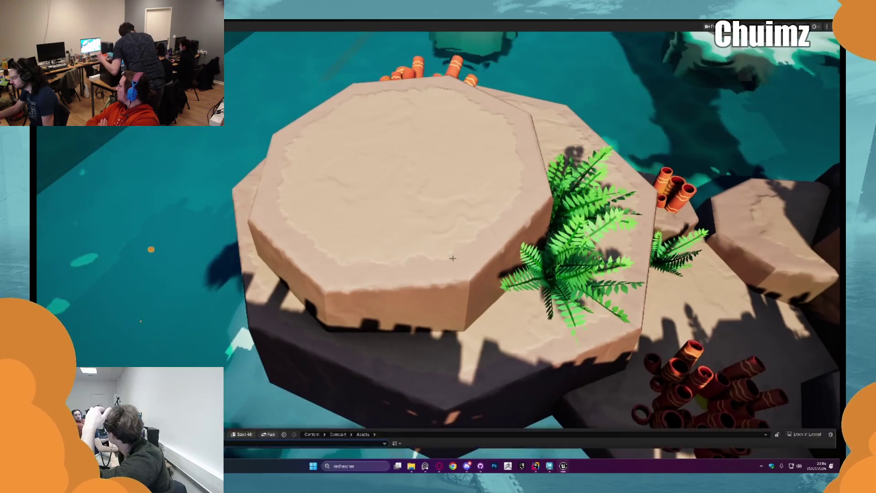
Add a second coral to the octagonal rock and rotate it into its final angle
key(ctrl+space)
mouse_move(417, 422)
mouse_down()
mouse_move(432, 259)
mouse_move(422, 285)
mouse_move(428, 272)
mouse_up()
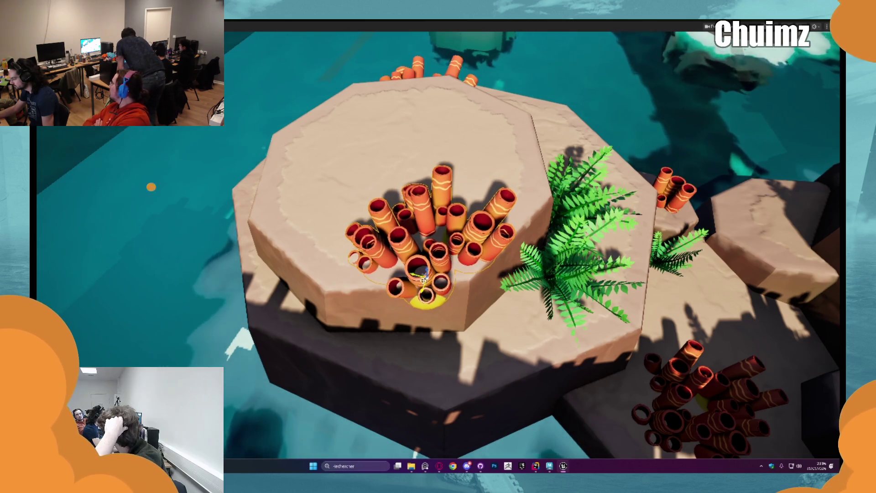
right_drag(427, 272, 427, 256)
right_drag(486, 227, 487, 226)
Drop a fern mesh into the coral cluster and pull back to a wider view
key(ctrl+space)
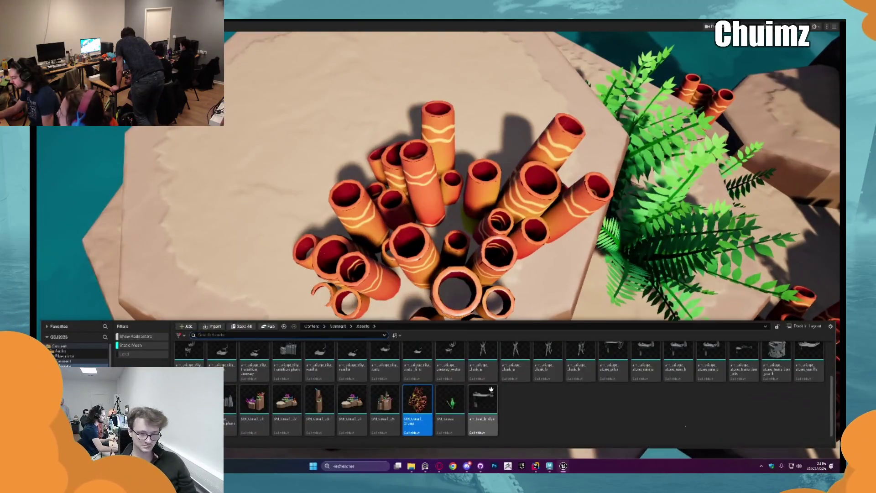
drag(417, 422, 453, 218)
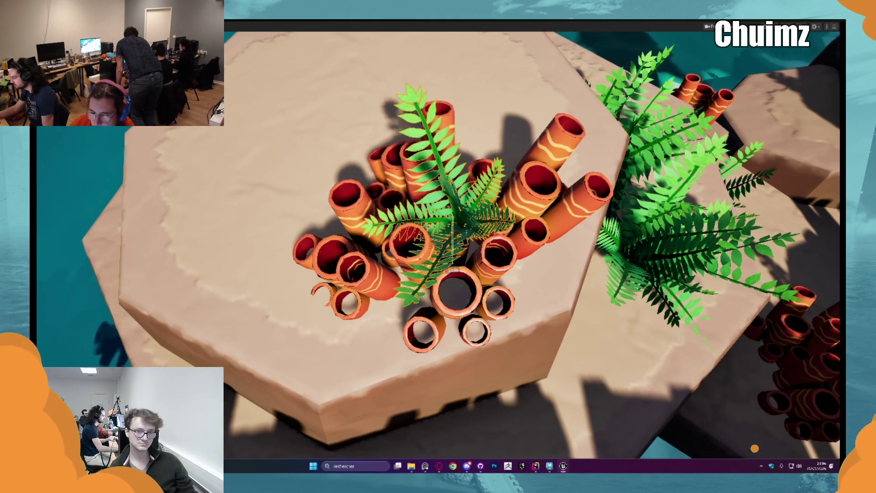
mouse_move(467, 234)
right_down()
mouse_move(452, 242)
mouse_move(459, 238)
right_up()
scroll(528, 224, down, 3)
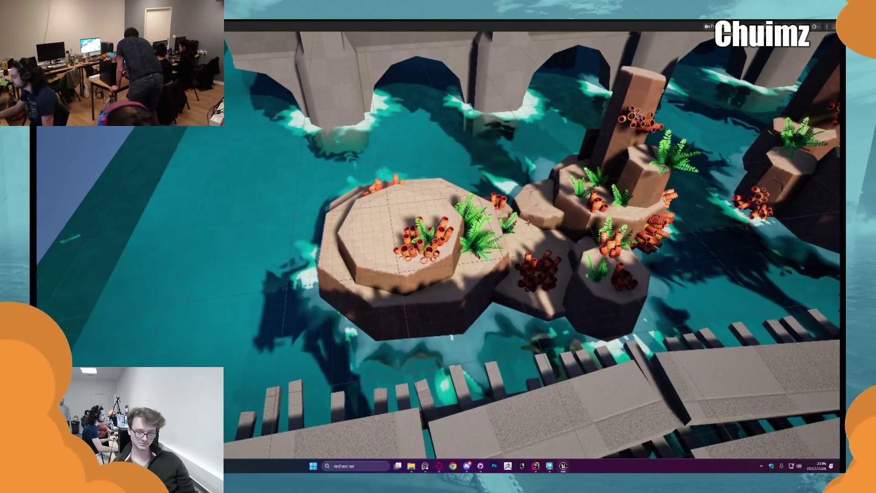
Place a small plant mesh from the Content Drawer at the coral island's edge
key(ctrl+space)
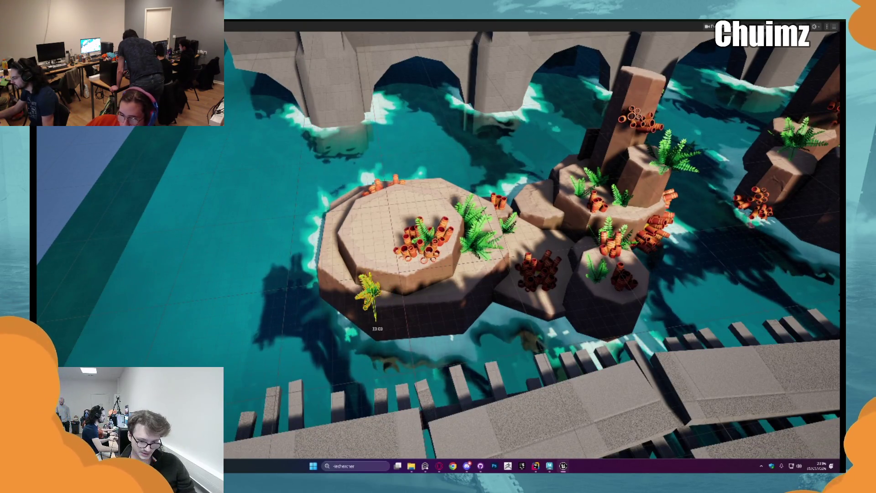
key(ctrl+space)
mouse_move(376, 328)
right_down()
mouse_move(413, 262)
mouse_move(475, 268)
mouse_move(509, 254)
mouse_move(497, 253)
mouse_move(536, 253)
mouse_move(440, 227)
right_up()
key(ctrl+space)
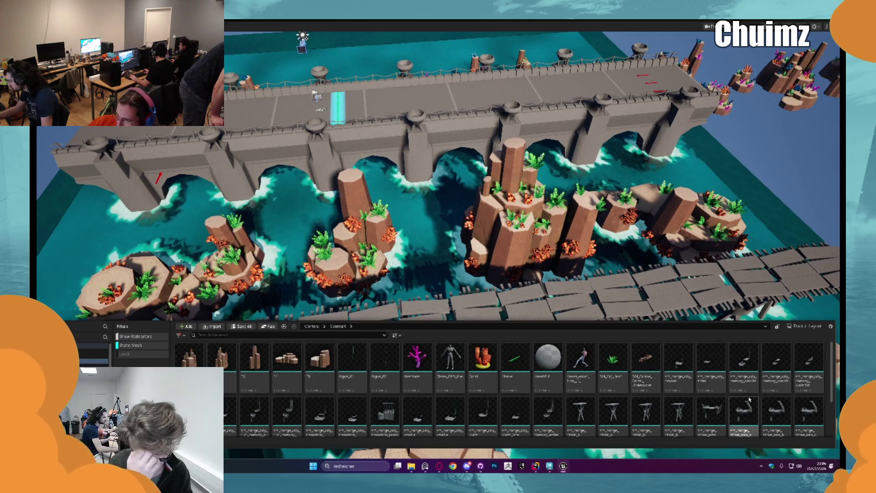
Scroll up and down through the Content Drawer's rock and coral meshes
scroll(749, 400, down, 3)
scroll(765, 397, up, 3)
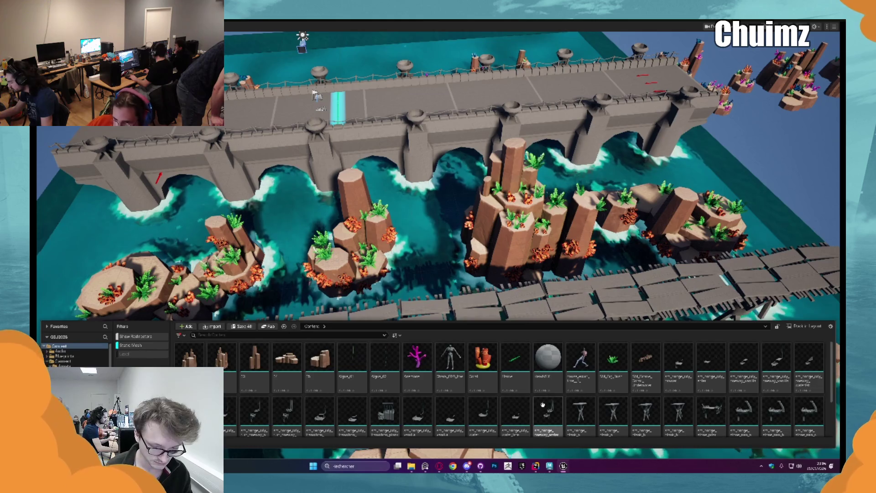
scroll(543, 404, down, 3)
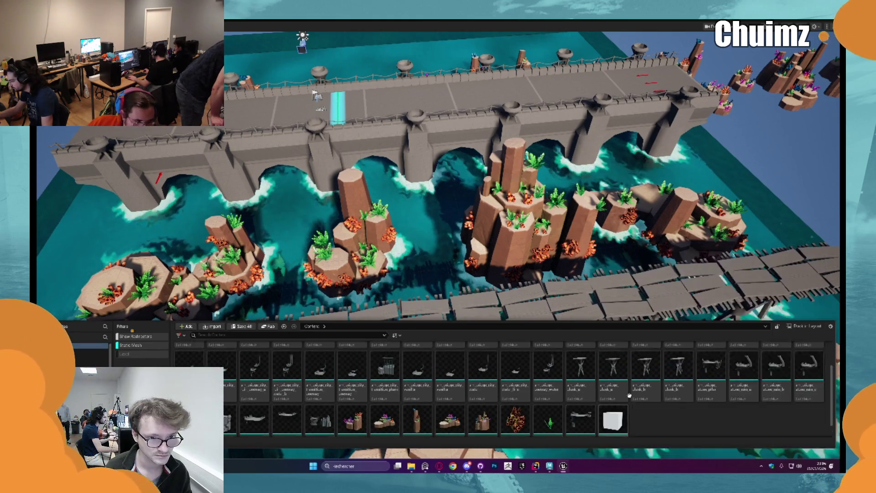
scroll(630, 396, up, 3)
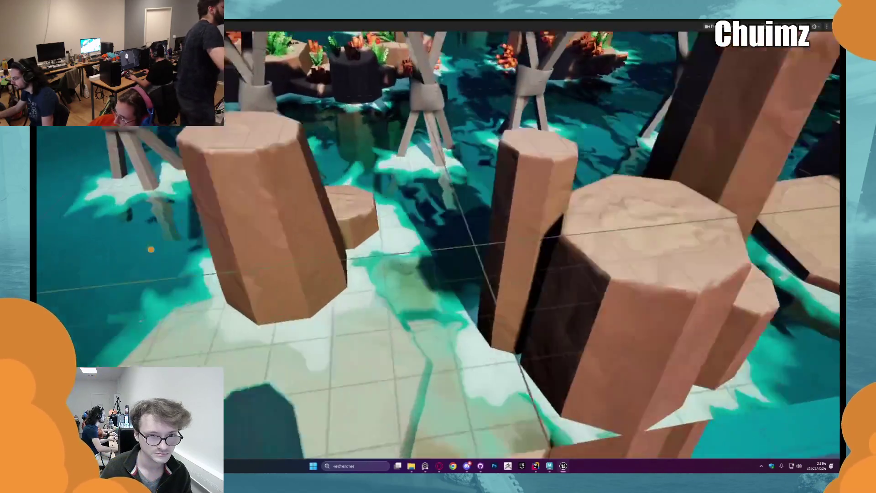
Place a red coral group on the rock pillar and frame it close up
key(ctrl+space)
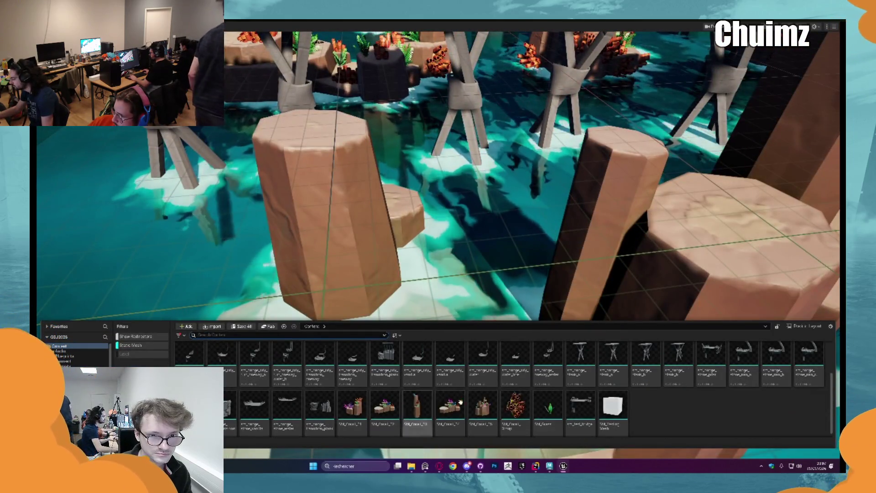
drag(397, 329, 321, 233)
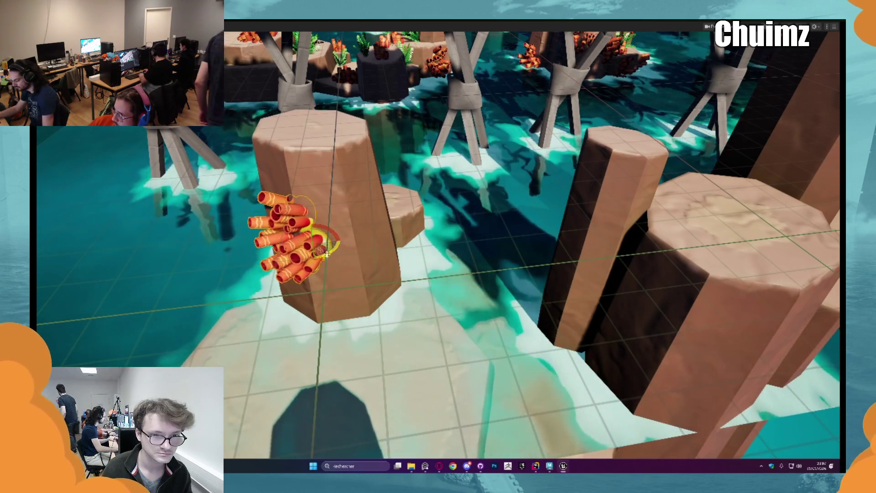
key(f)
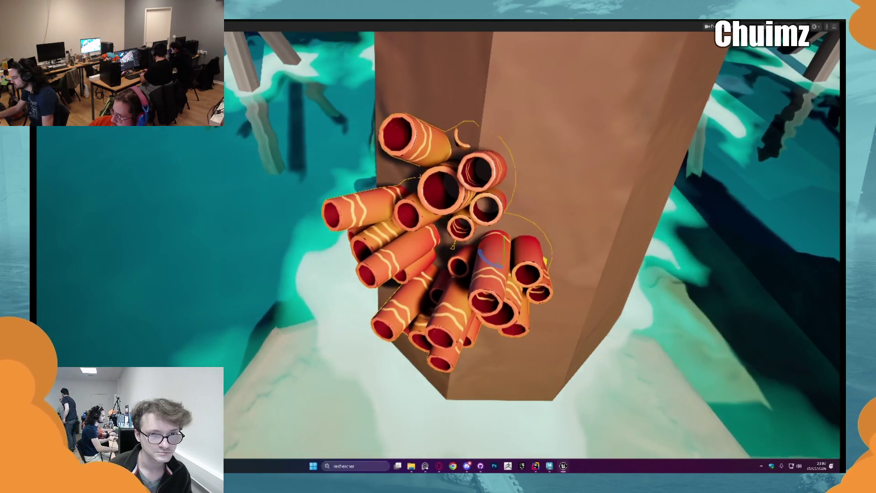
scroll(532, 247, down, 10)
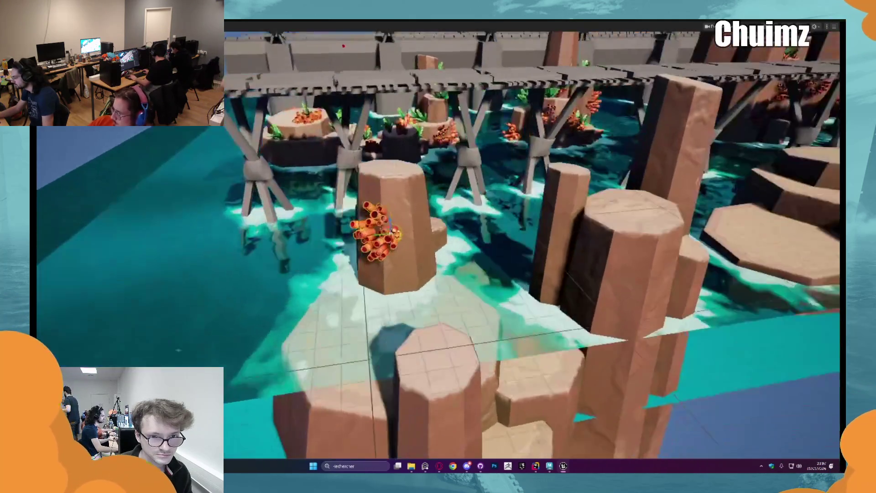
scroll(419, 264, up, 5)
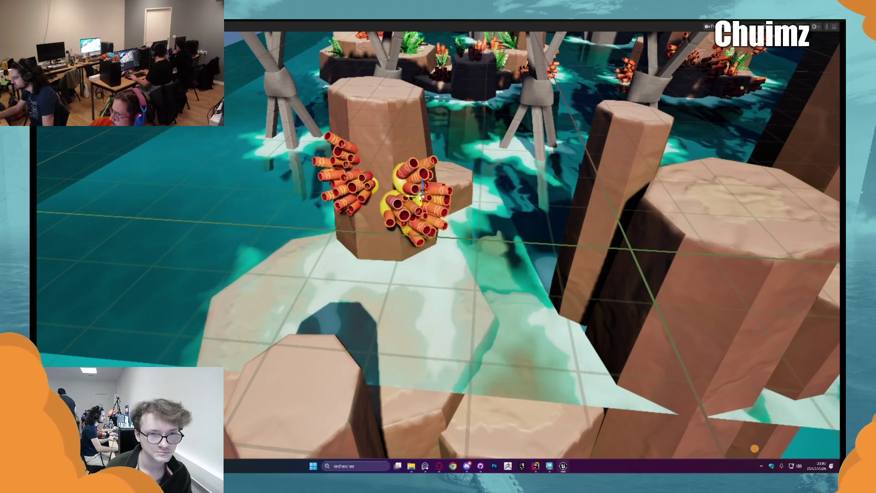
key(f)
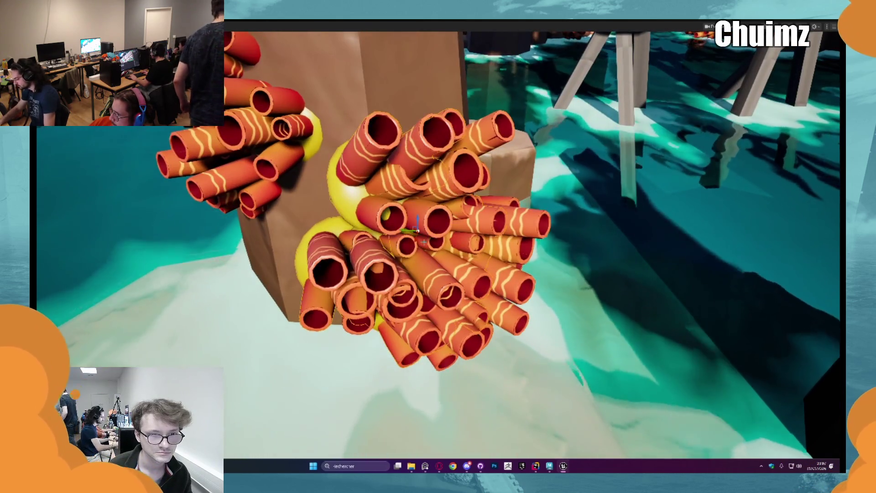
scroll(532, 246, down, 10)
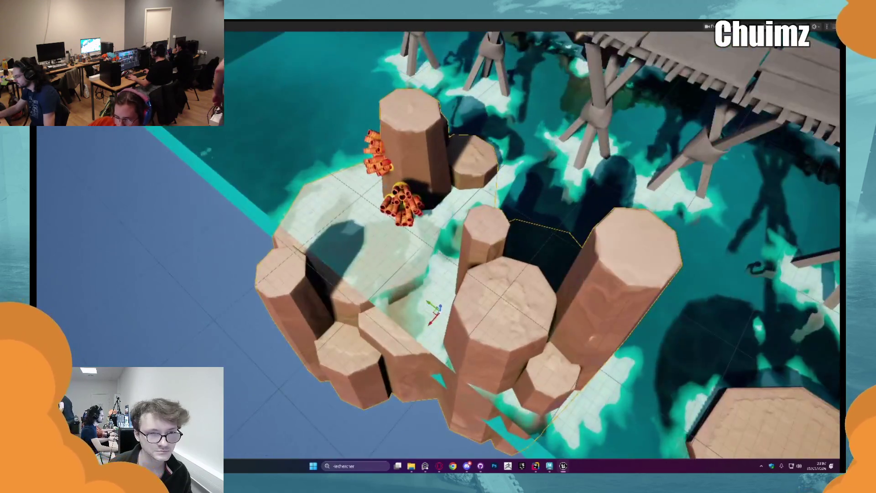
key(f)
Reposition the coral cluster lower along the side of the pillar
mouse_move(450, 203)
mouse_down()
mouse_move(429, 134)
mouse_move(437, 140)
mouse_up()
alt+drag(468, 201, 482, 223)
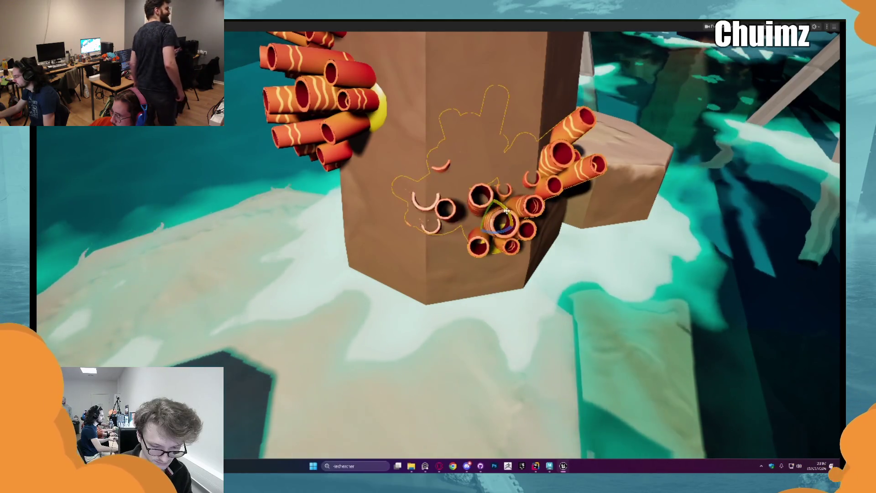
mouse_move(488, 210)
mouse_down()
mouse_move(476, 241)
mouse_move(473, 228)
mouse_up()
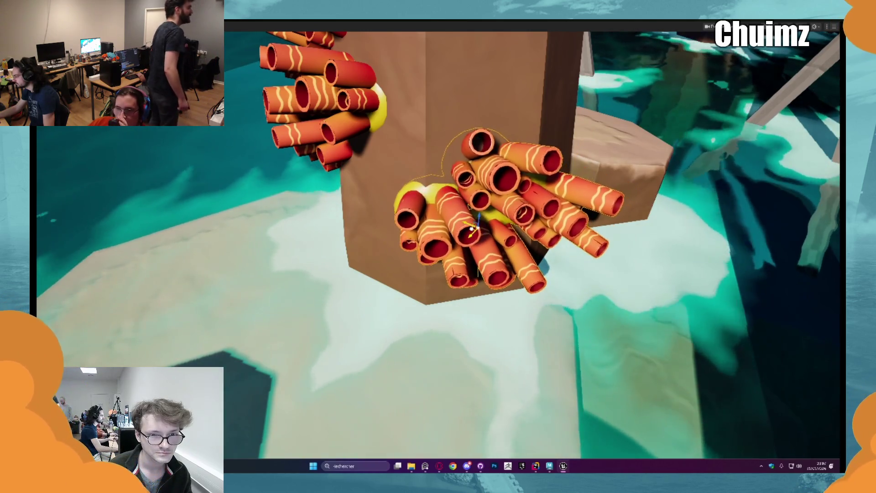
Playtest the level with Alt+P, stop with Esc, and fly back to the pier overview
key(alt+p)
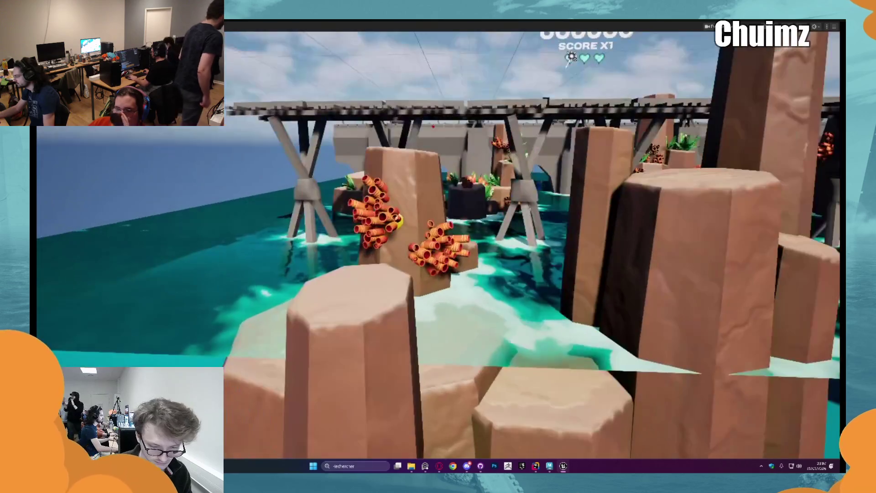
key(Escape)
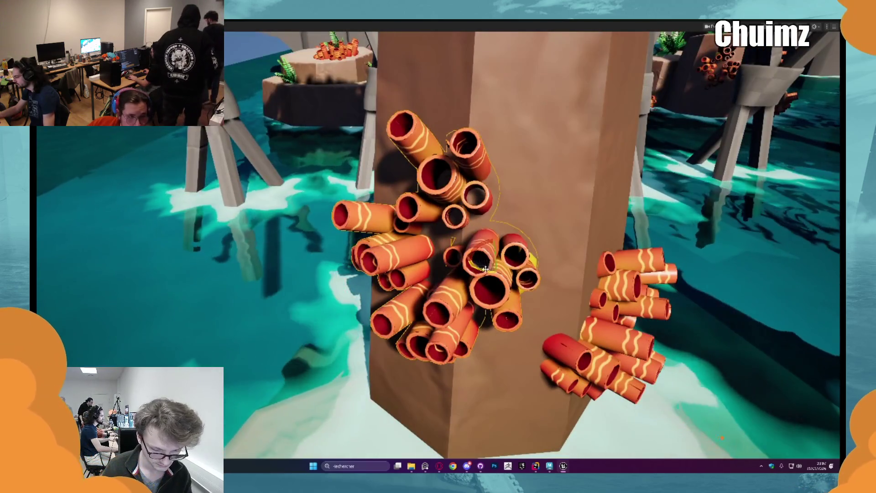
mouse_move(532, 237)
right_down()
mouse_move(532, 281)
mouse_move(450, 261)
right_up()
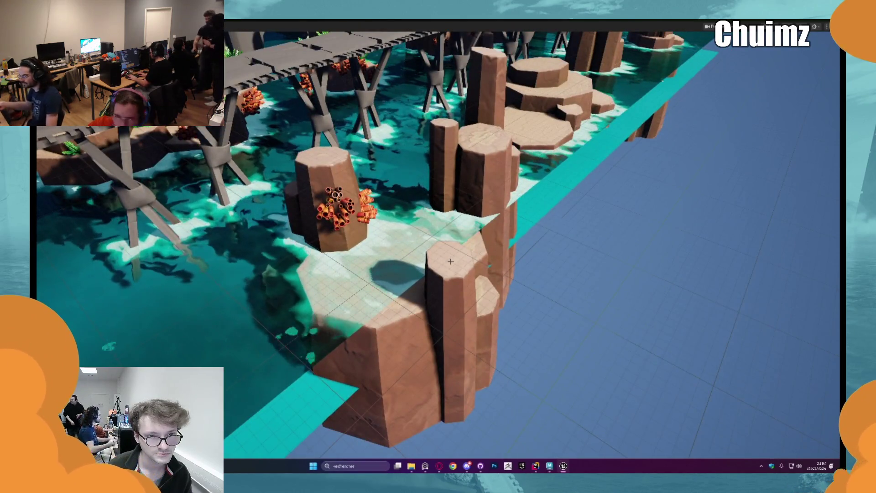
Drop SM_Coral_Group onto the tall rock pillar, focus on it, and nudge it up-left
key(ctrl+space)
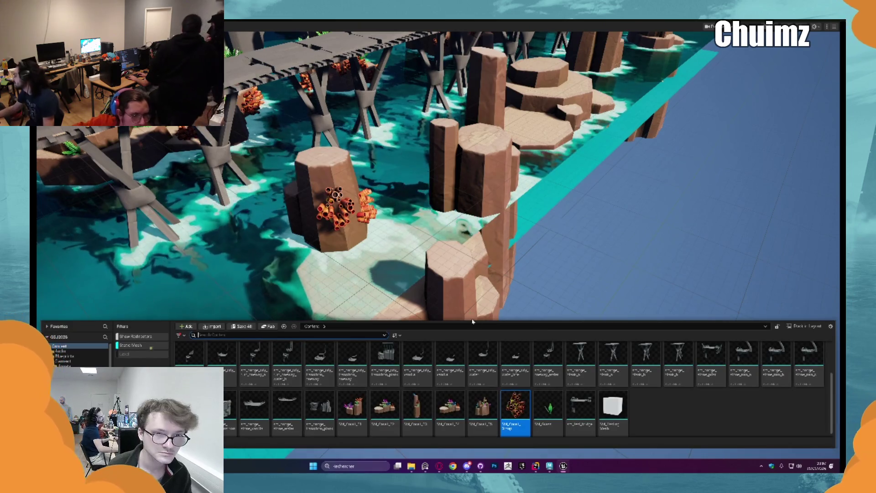
mouse_move(456, 274)
right_down()
mouse_move(431, 251)
mouse_move(424, 222)
right_up()
key(ctrl+space)
drag(517, 398, 525, 227)
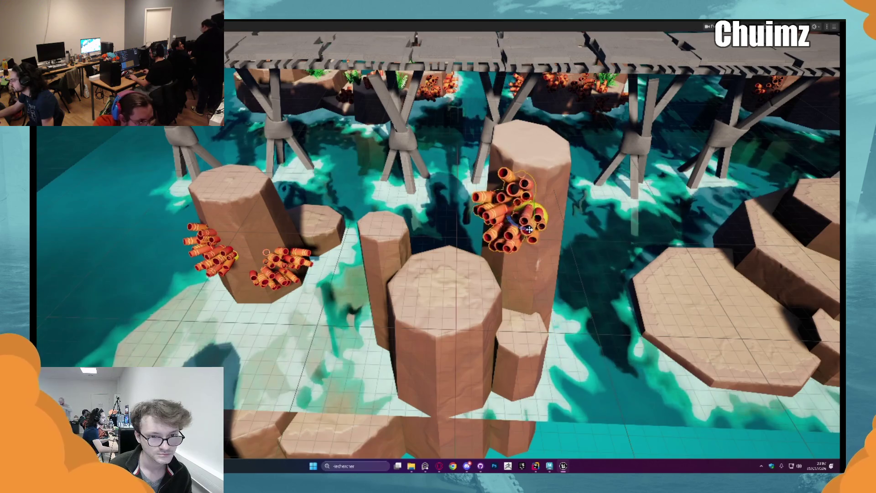
key(f)
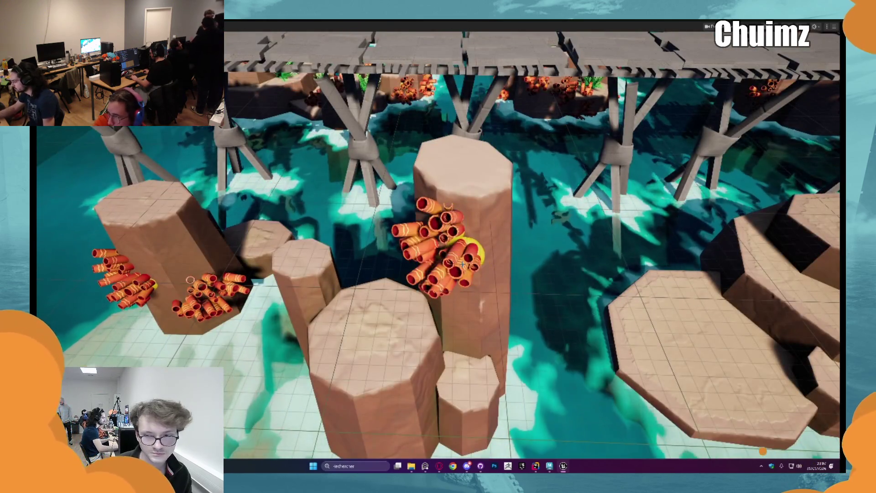
scroll(456, 246, up, 5)
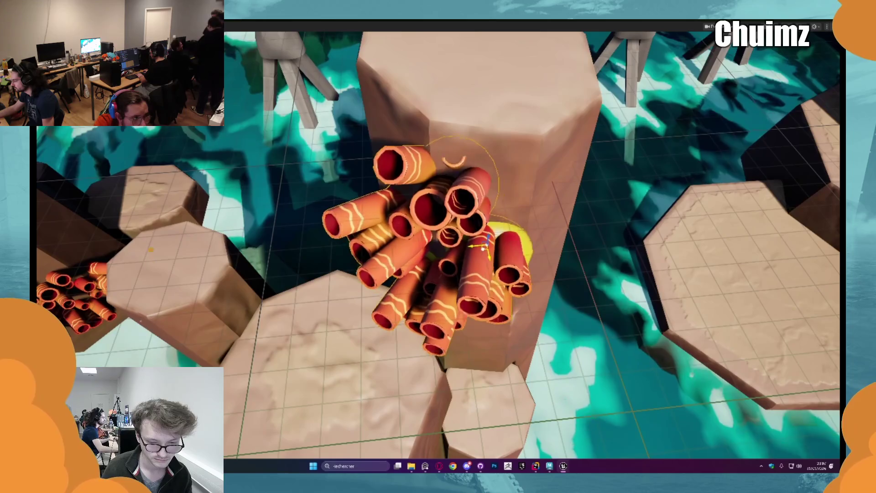
drag(483, 249, 463, 235)
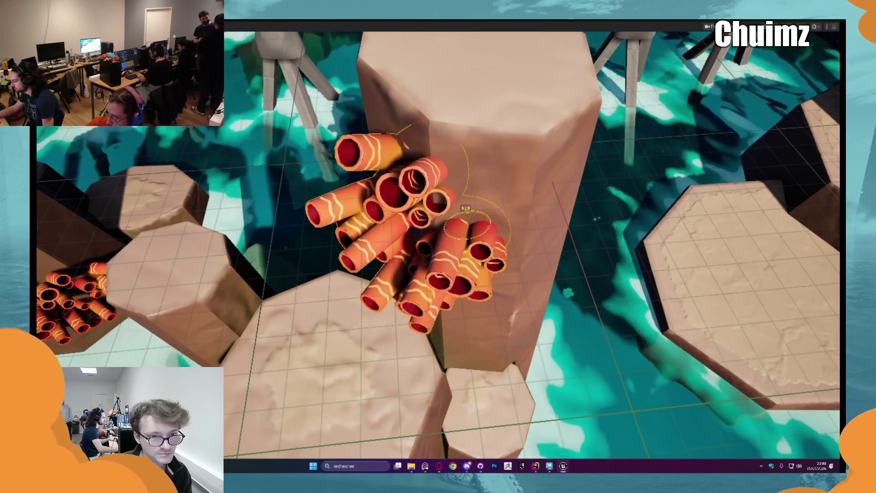
scroll(469, 225, down, 10)
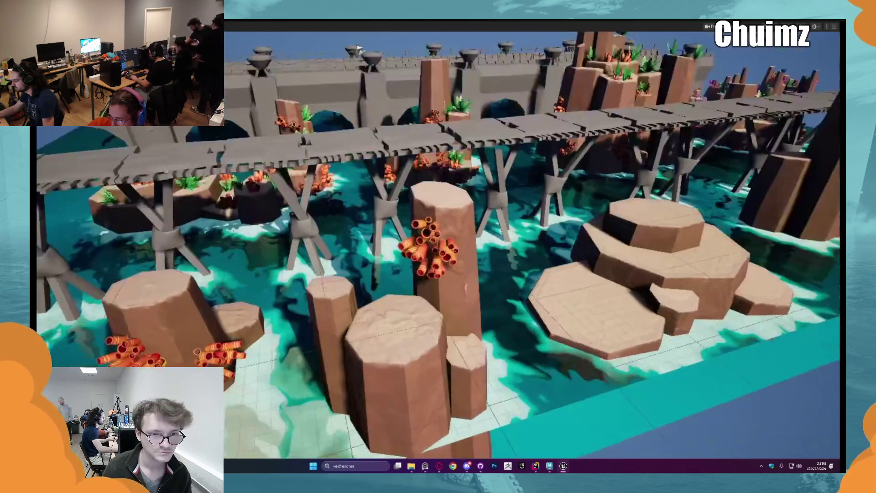
key(ctrl+space)
scroll(415, 350, up, 2)
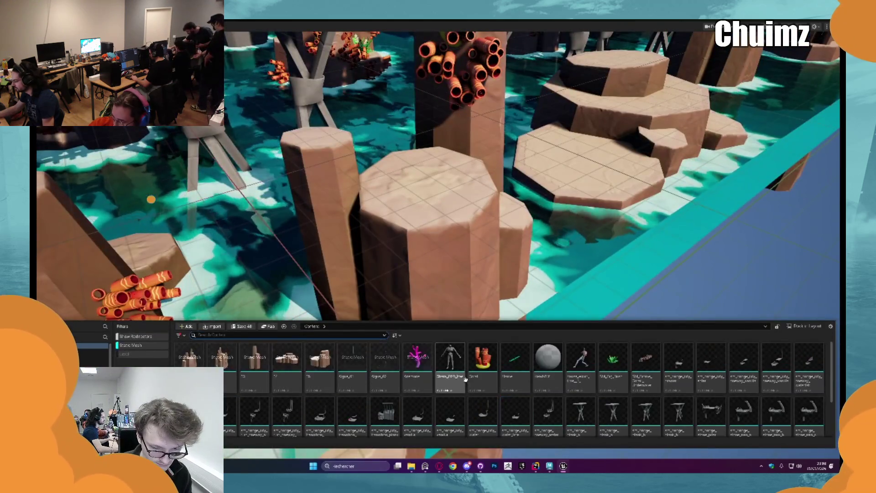
Place two ferns on the rock pillar tops, rotating and enlarging them
mouse_move(612, 358)
mouse_down()
mouse_move(371, 196)
mouse_move(390, 215)
mouse_up()
key(e)
mouse_move(390, 214)
right_down()
mouse_move(502, 273)
mouse_move(598, 367)
right_up()
key(ctrl+space)
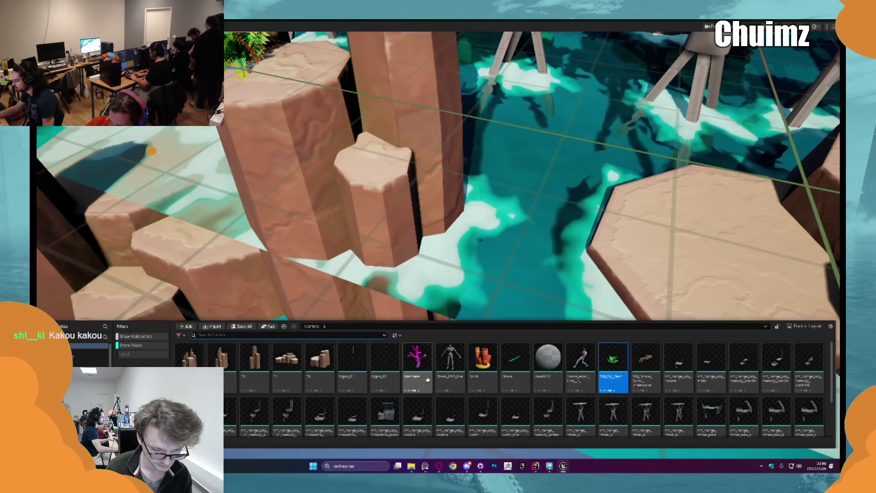
drag(613, 361, 405, 148)
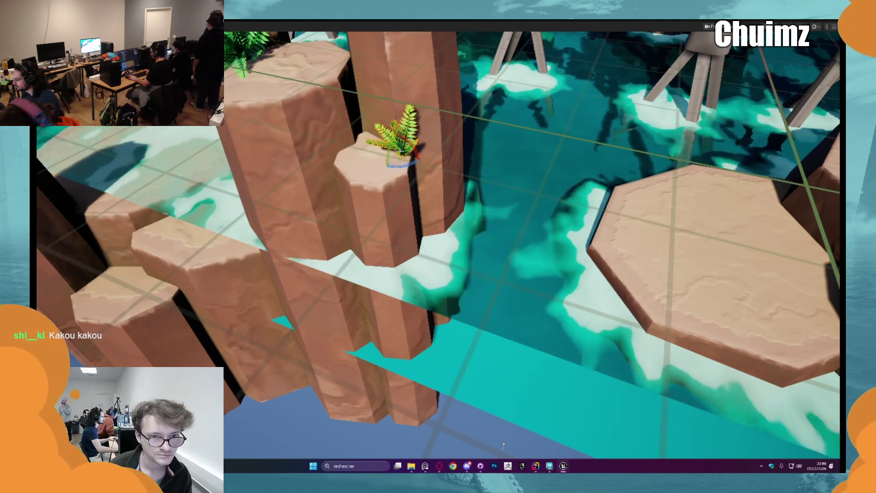
key(f)
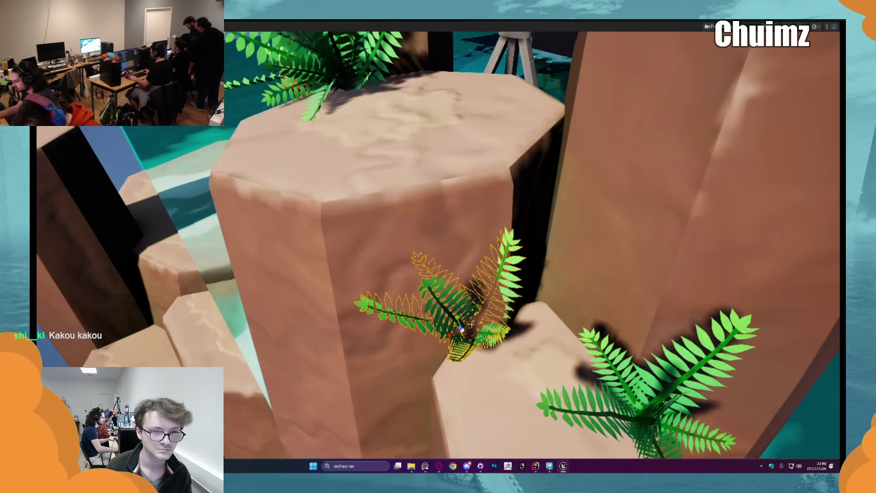
drag(468, 323, 473, 321)
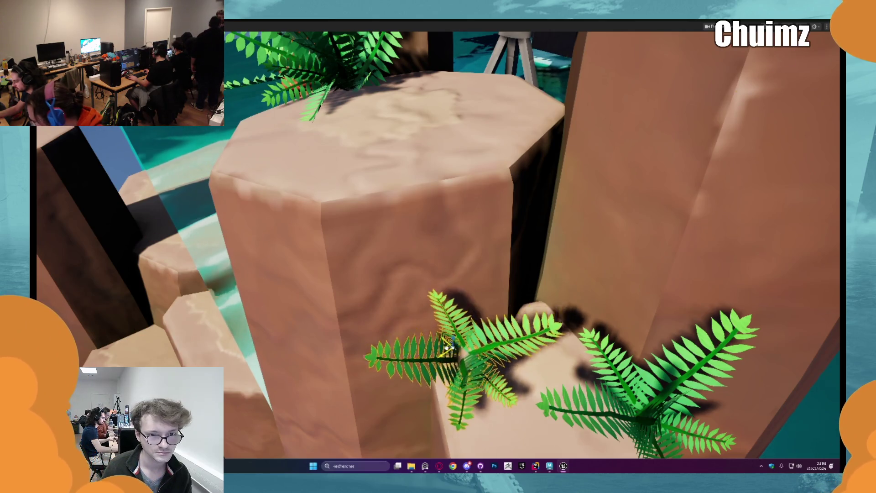
Playtest the level, then add another SM_Coral_Group to the pillar and duplicate it alongside
key(alt+p)
key(Escape)
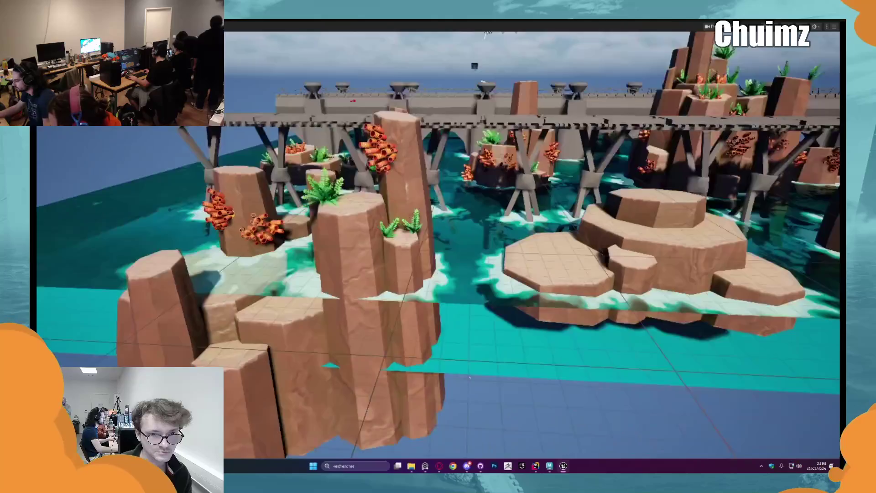
key(ctrl+space)
drag(513, 404, 472, 294)
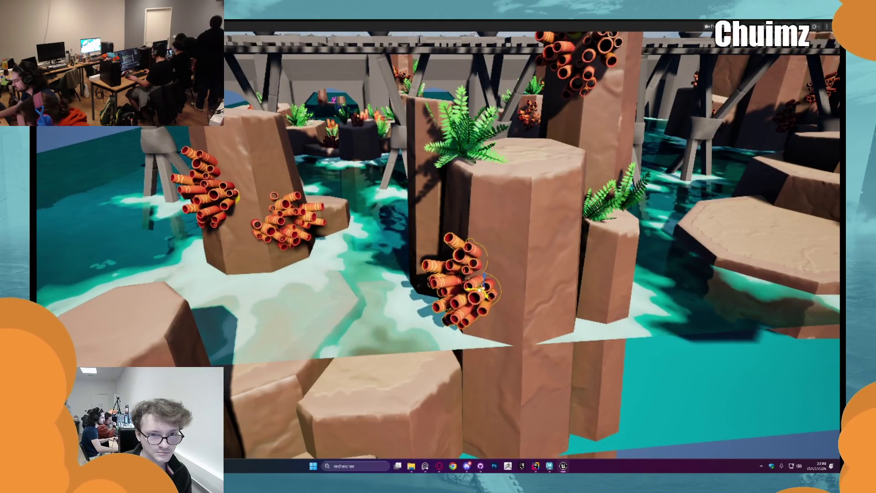
mouse_move(470, 295)
alt+mouse_down()
mouse_move(545, 307)
mouse_move(542, 327)
alt+mouse_up()
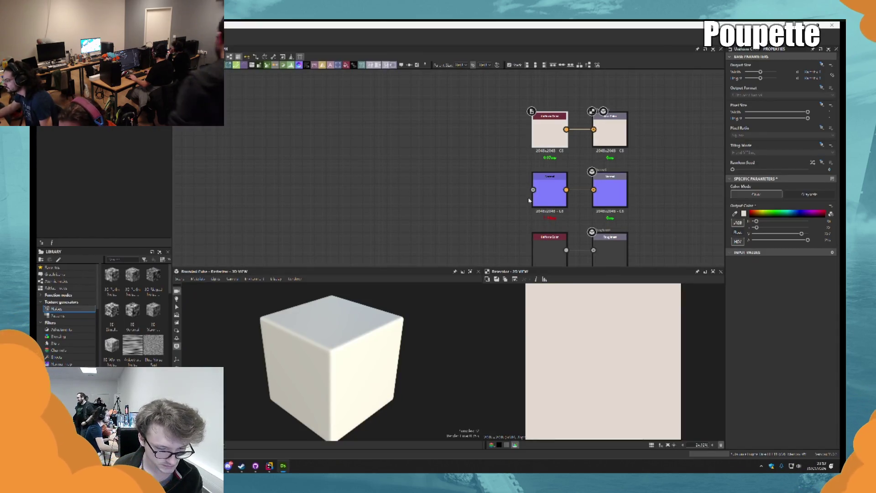
Move the Uniform Color node further left in the graph
middle_drag(549, 130, 588, 123)
click(588, 123)
drag(588, 122, 504, 123)
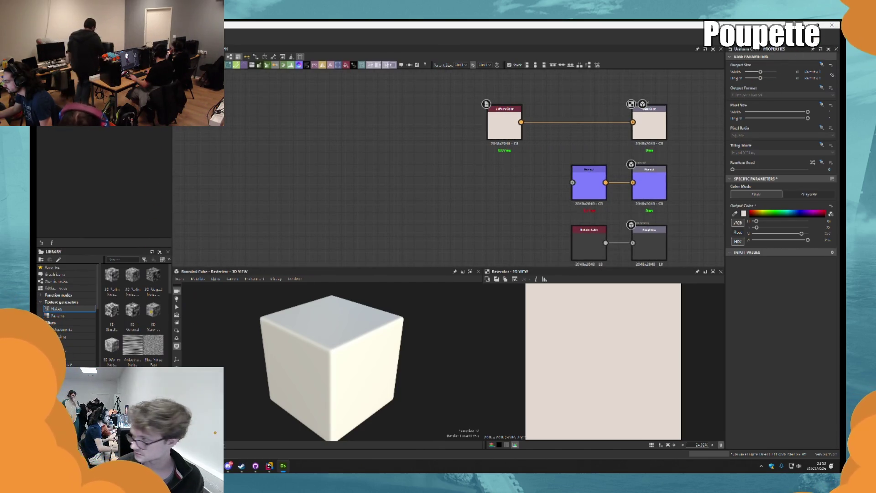
Drag the Bricks node from the Library's pattern generators into the graph
scroll(133, 319, down, 3)
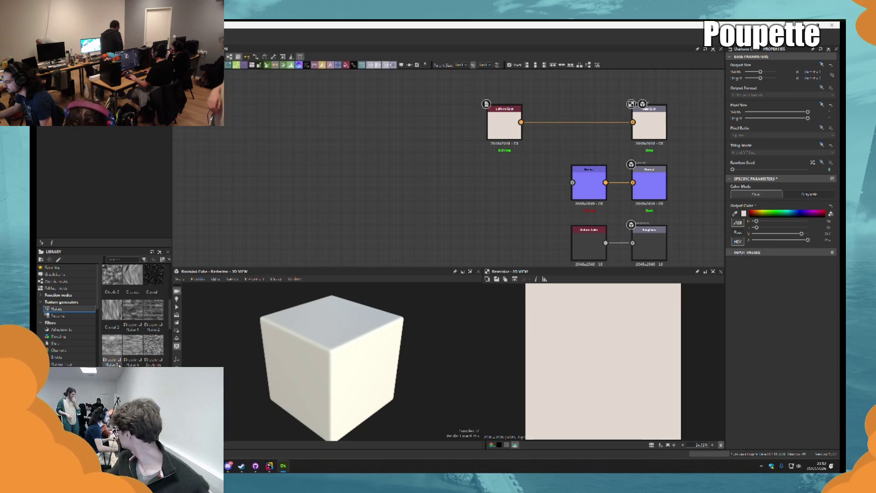
click(57, 316)
mouse_move(132, 311)
mouse_down()
mouse_move(388, 229)
mouse_move(384, 242)
mouse_up()
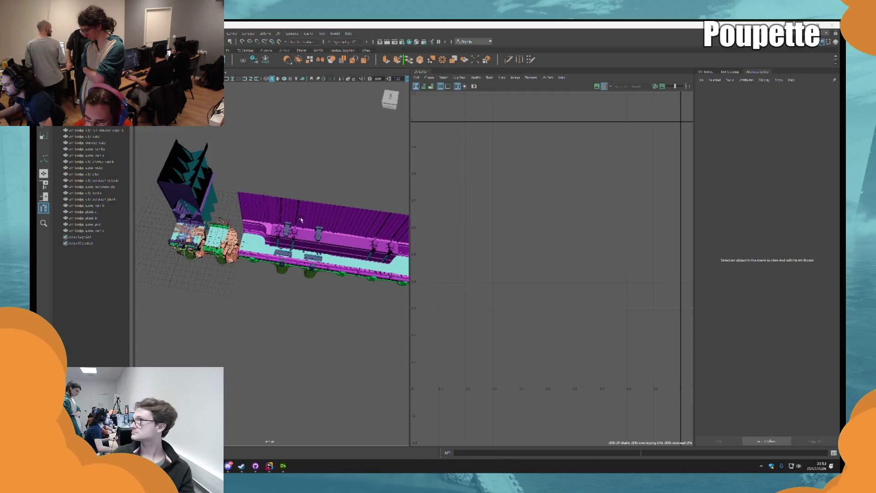
scroll(313, 226, up, 10)
mouse_move(313, 227)
alt+mouse_down()
mouse_move(334, 209)
mouse_move(415, 201)
alt+mouse_up()
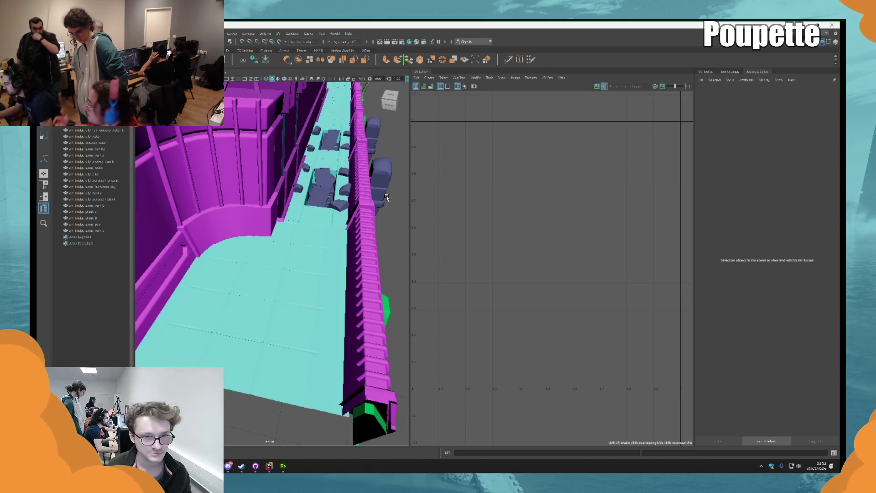
mouse_move(207, 250)
alt+right_down()
mouse_move(303, 239)
mouse_move(294, 200)
mouse_move(254, 307)
alt+right_up()
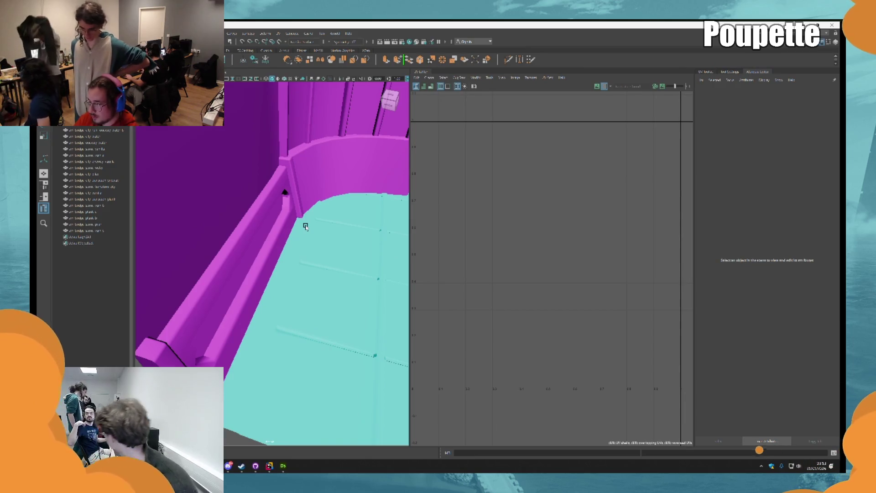
alt+drag(306, 227, 256, 269)
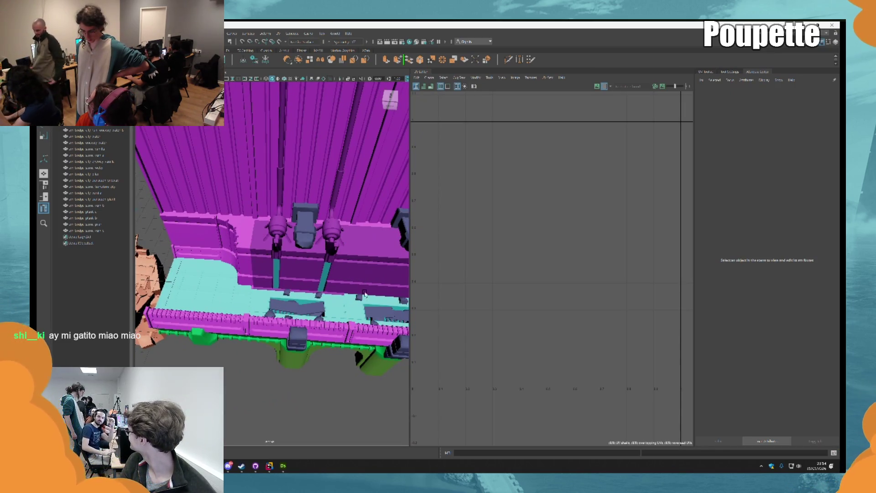
alt+drag(382, 317, 573, 272)
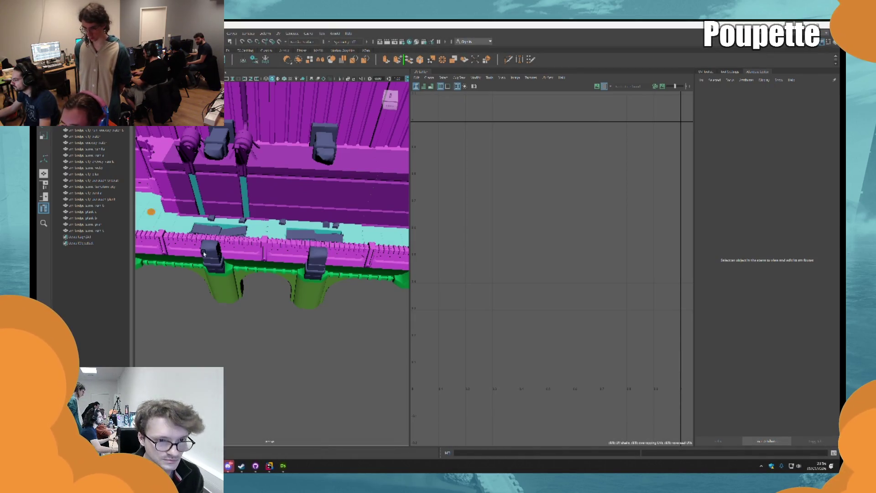
Orbit the Maya camera out to see the wall, tower, floor and rope bridge together
right_click(186, 253)
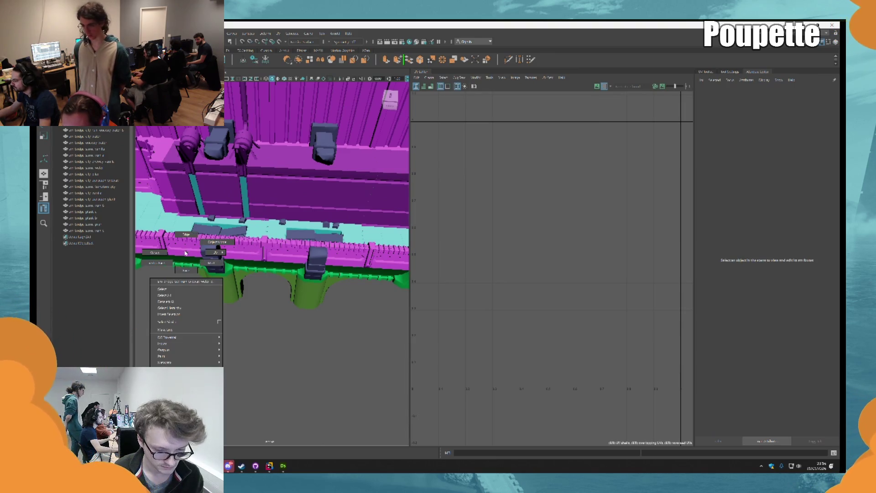
mouse_move(187, 257)
alt+mouse_down()
mouse_move(314, 223)
mouse_move(297, 201)
mouse_move(280, 143)
mouse_move(286, 189)
mouse_move(331, 239)
mouse_move(319, 218)
alt+mouse_up()
scroll(320, 218, down, 5)
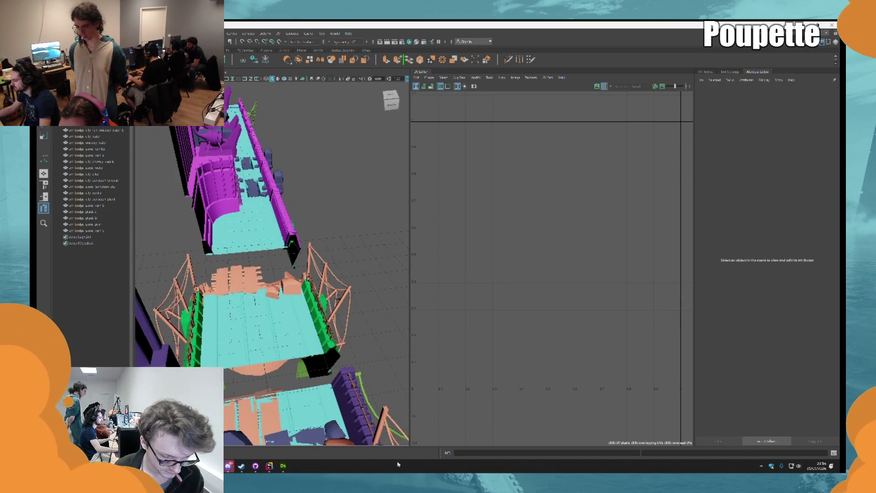
Tumble the view overhead to survey the magenta wall, tower and bridge pieces
mouse_move(314, 257)
alt+mouse_down()
mouse_move(302, 204)
mouse_move(282, 204)
mouse_move(269, 191)
mouse_move(266, 241)
mouse_move(307, 224)
alt+mouse_up()
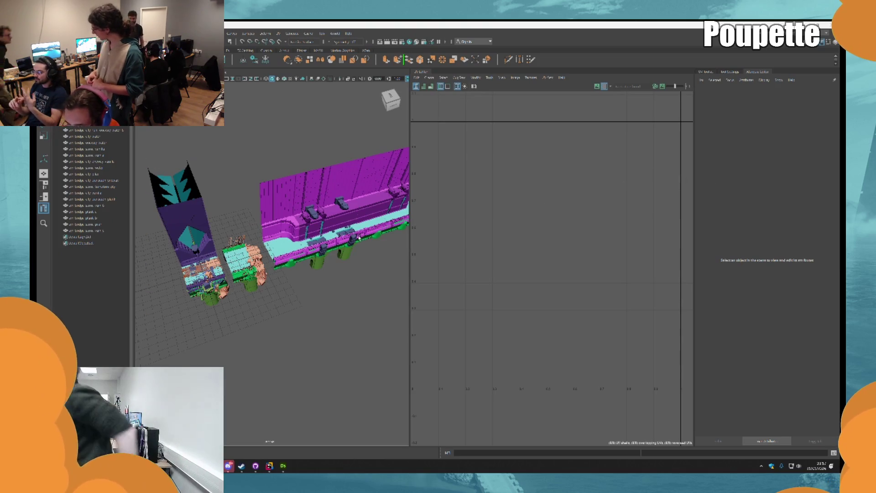
scroll(348, 232, up, 2)
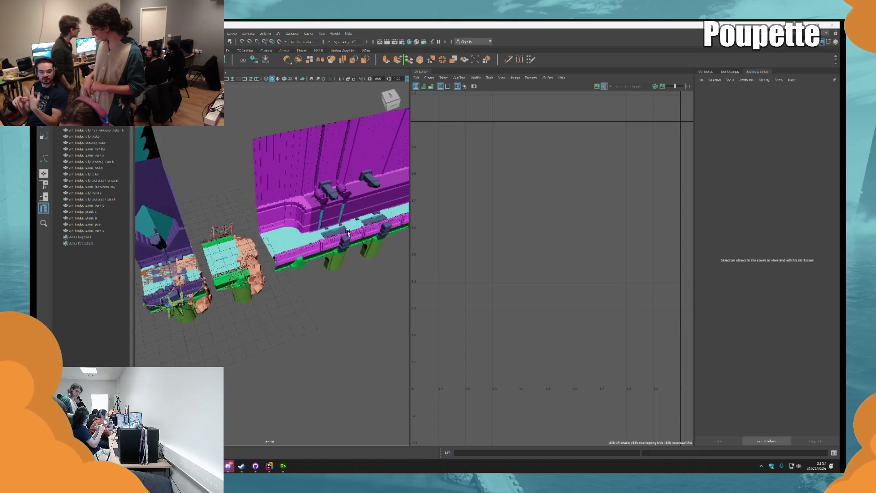
Zoom and tumble the Maya camera to a level, front-on view of the magenta wall, tower and bridges
scroll(348, 232, up, 3)
scroll(329, 182, down, 2)
scroll(272, 235, up, 2)
mouse_move(272, 235)
alt+mouse_down()
mouse_move(322, 229)
mouse_move(335, 244)
mouse_move(292, 229)
mouse_move(267, 231)
alt+mouse_up()
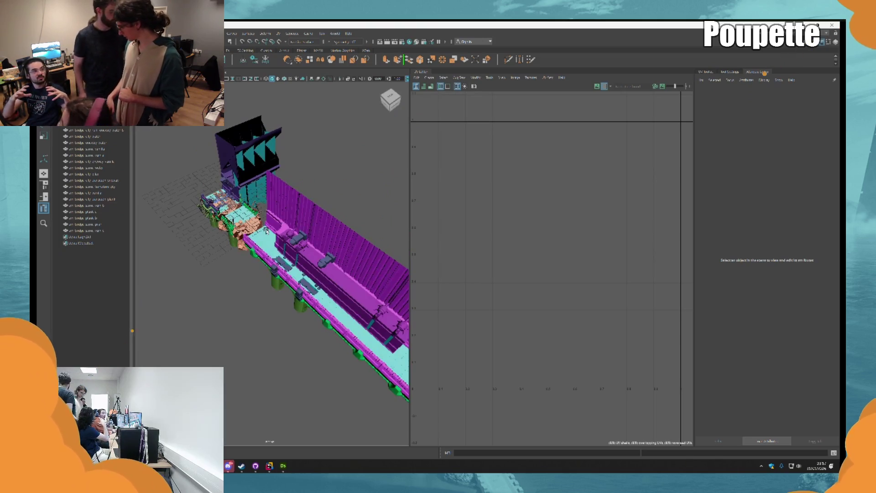
alt+drag(267, 231, 310, 187)
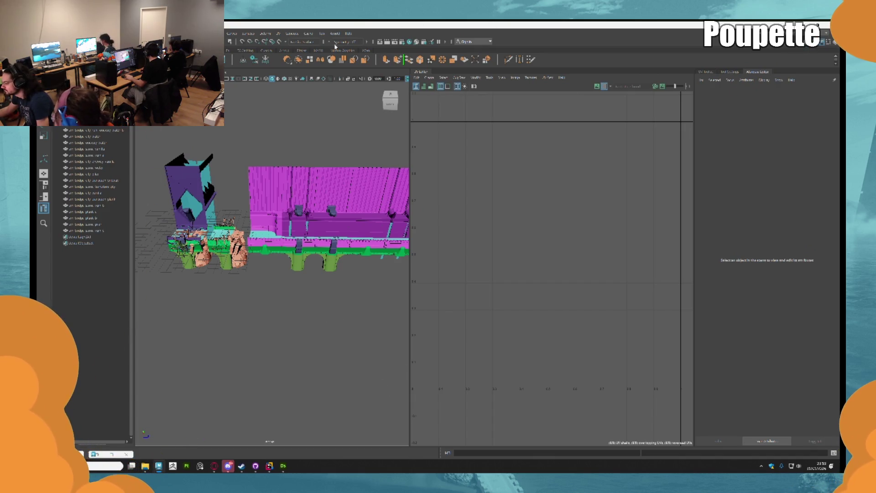
scroll(260, 236, up, 2)
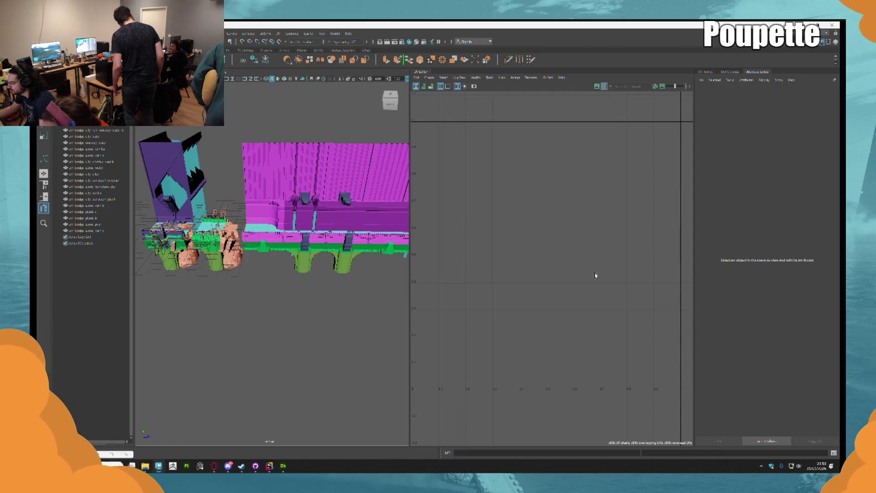
Tilt the Maya view down over the magenta wall and cyan floor, then switch to Substance Designer
scroll(330, 207, down, 3)
scroll(329, 207, up, 10)
alt+drag(329, 206, 251, 441)
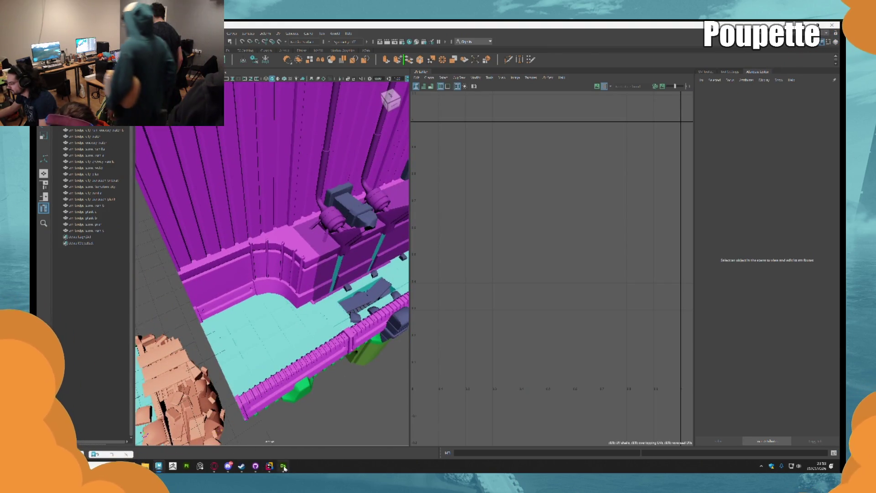
click(283, 466)
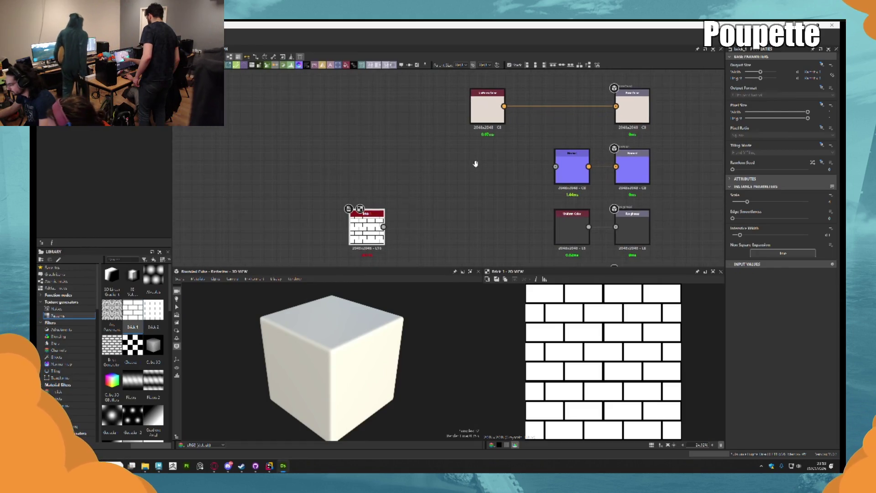
Move the Brick 1 node beside Uniform Color and zoom in on it
mouse_move(369, 216)
mouse_down()
mouse_move(452, 135)
mouse_move(362, 129)
mouse_up()
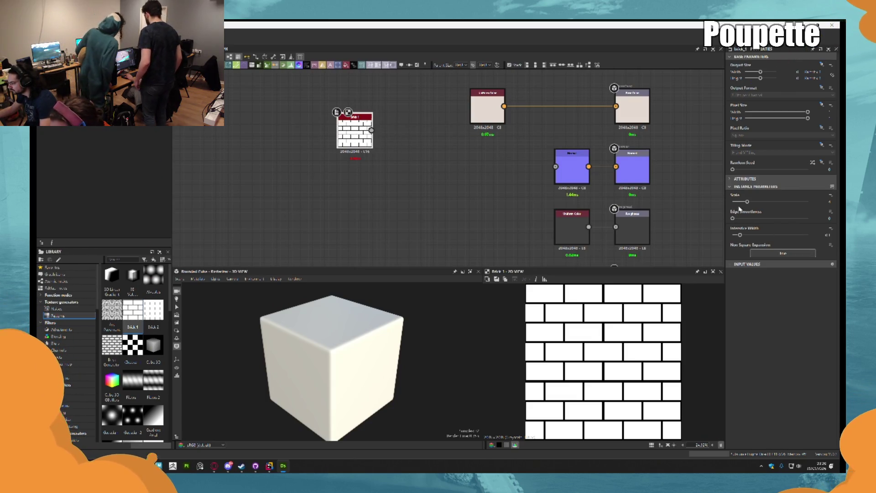
scroll(423, 133, up, 3)
middle_drag(383, 114, 431, 132)
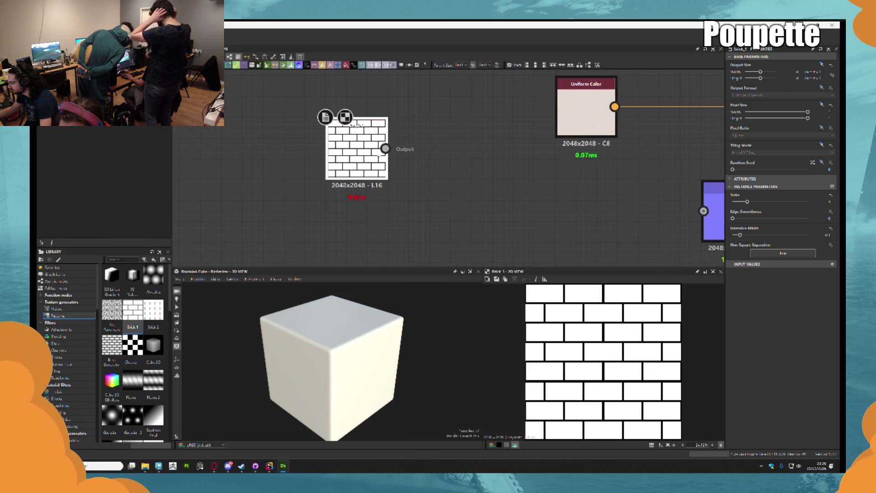
Add a Flood Fill node fed by Brick 1's output and place it right next to Brick 1
drag(385, 148, 429, 163)
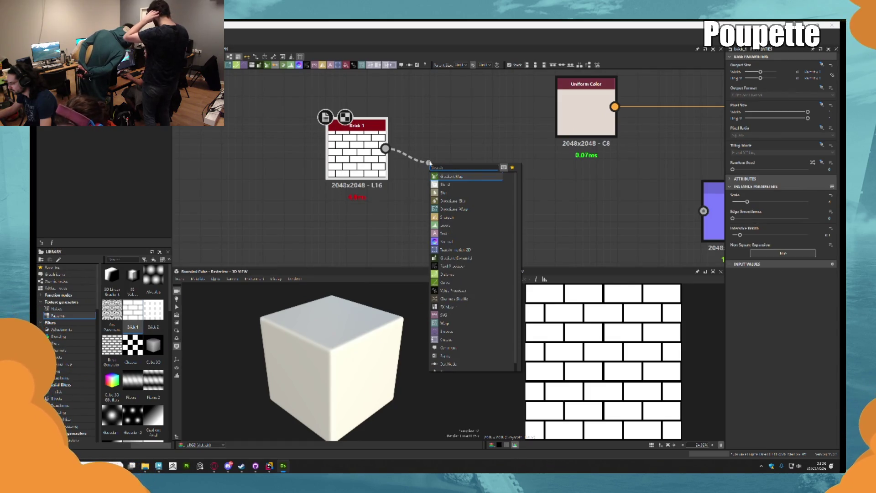
text(flood)
key(Return)
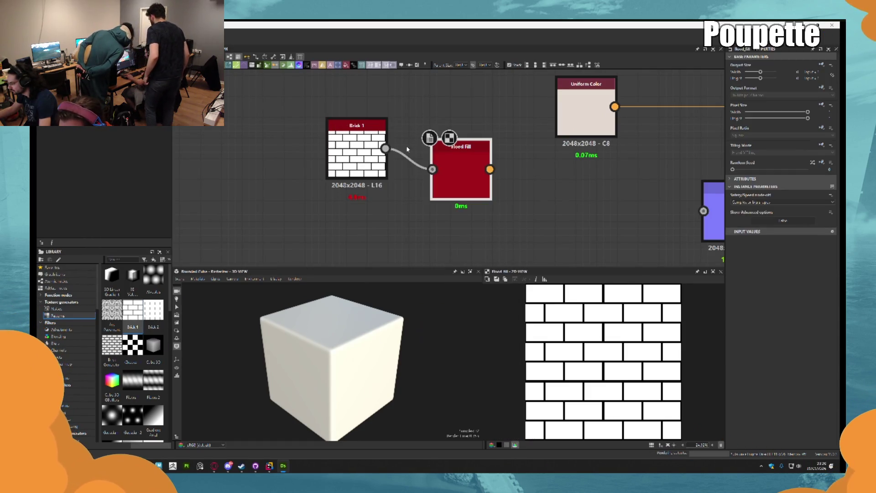
mouse_move(479, 145)
mouse_down()
mouse_move(437, 145)
mouse_move(502, 154)
mouse_up()
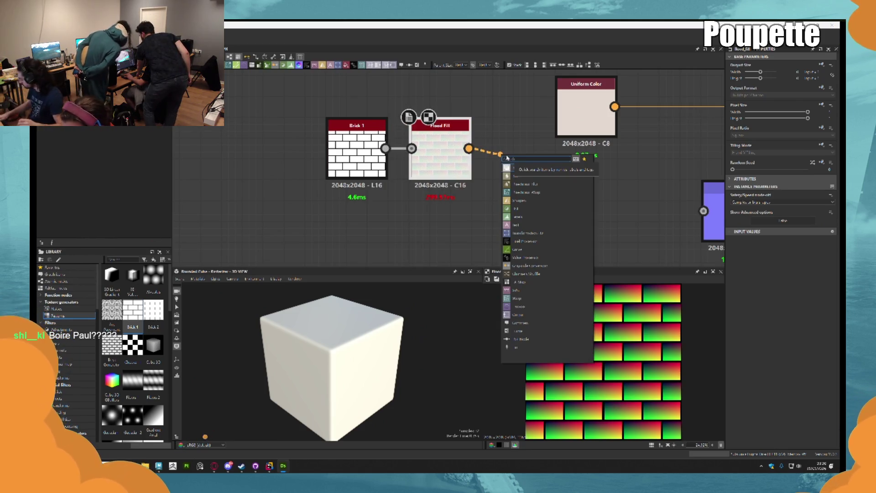
text(col)
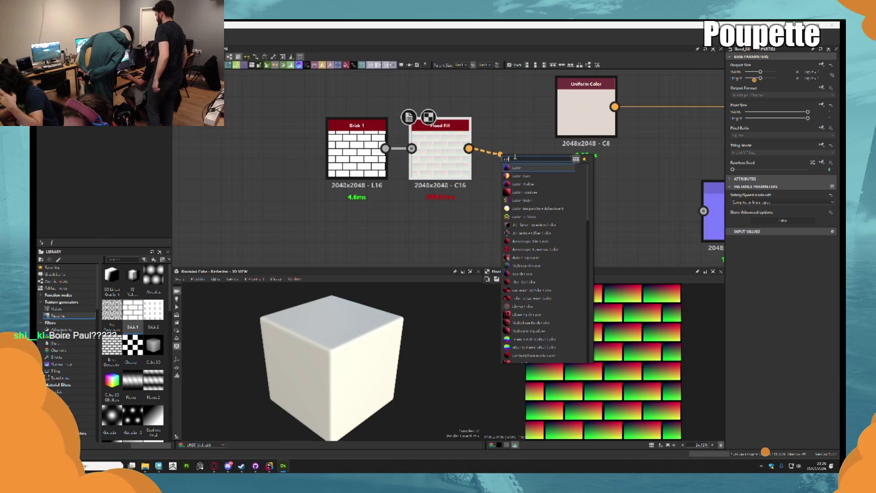
key(BackSpace)
key(BackSpace)
key(BackSpace)
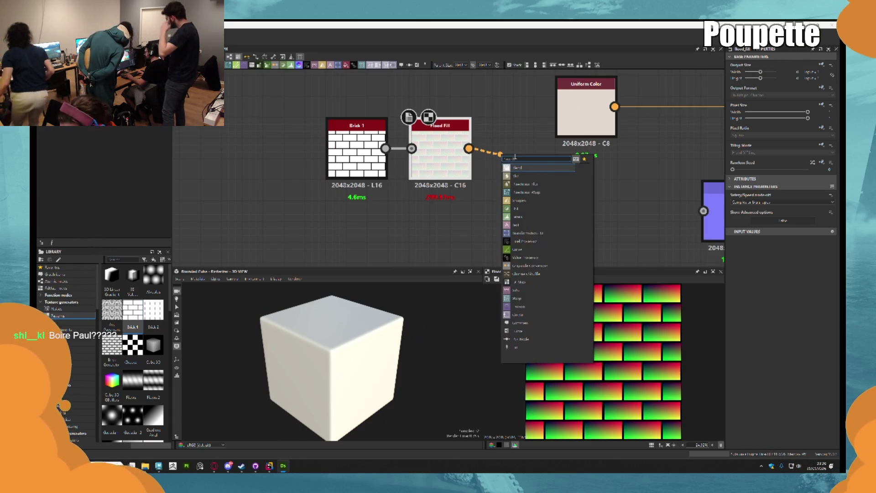
Add Flood Fill to Random Grayscale after Flood Fill, discarding a mistaken Flood Fill to Grayscale node
text(flood)
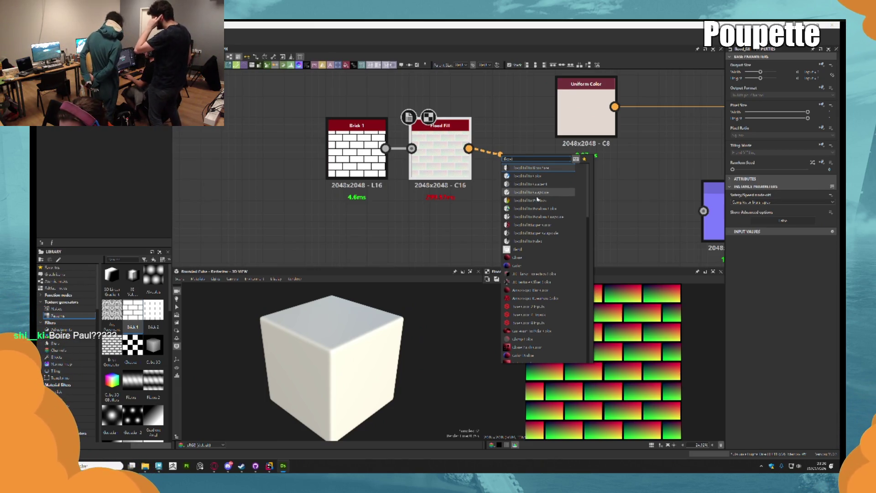
click(544, 192)
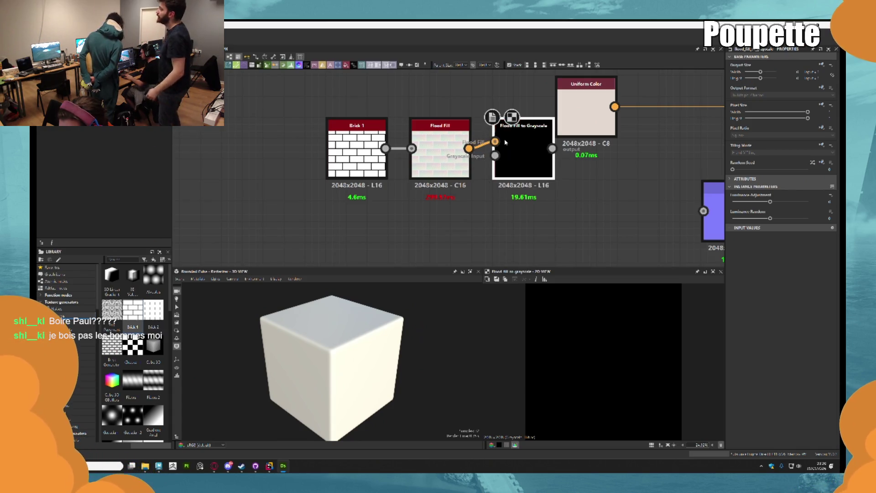
key(Delete)
drag(469, 148, 497, 155)
text(flood)
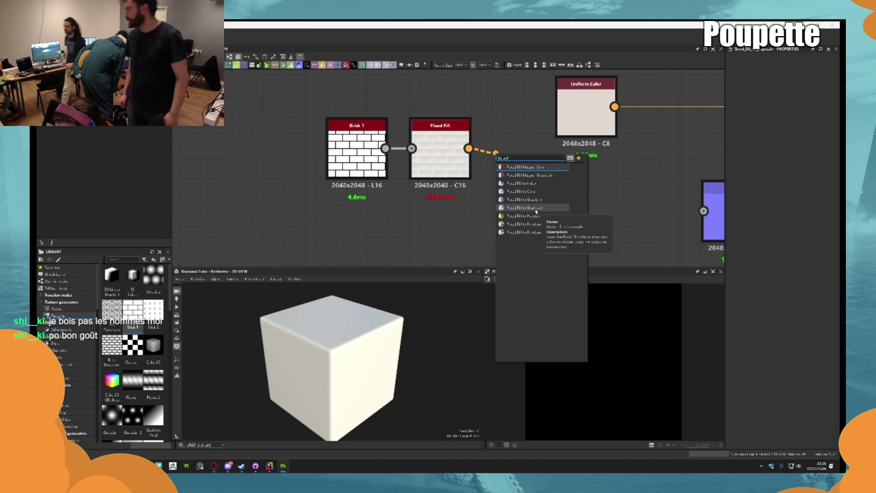
click(525, 232)
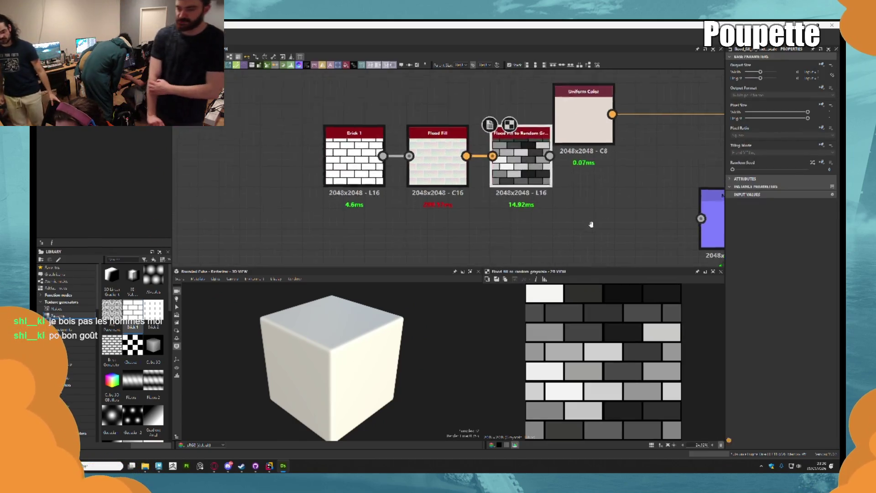
Line up Flood Fill to Random Grayscale with Flood Fill and move Uniform Color up and left
drag(454, 181, 454, 201)
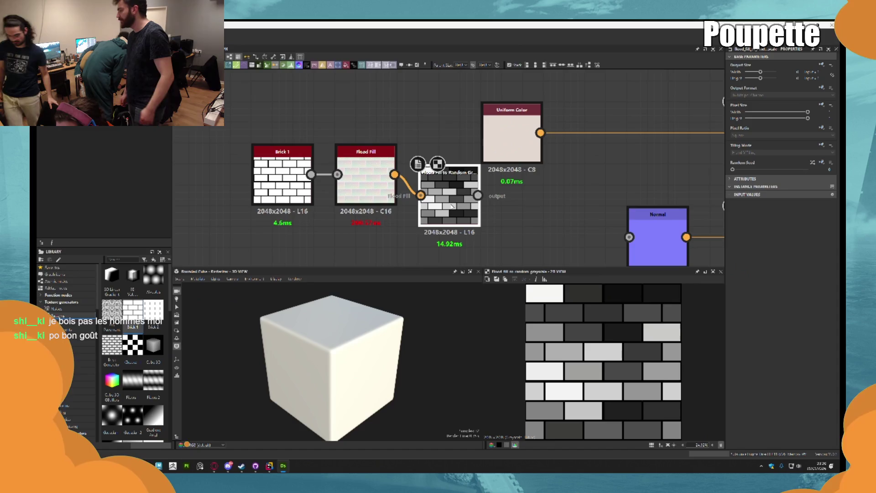
middle_drag(506, 199, 509, 175)
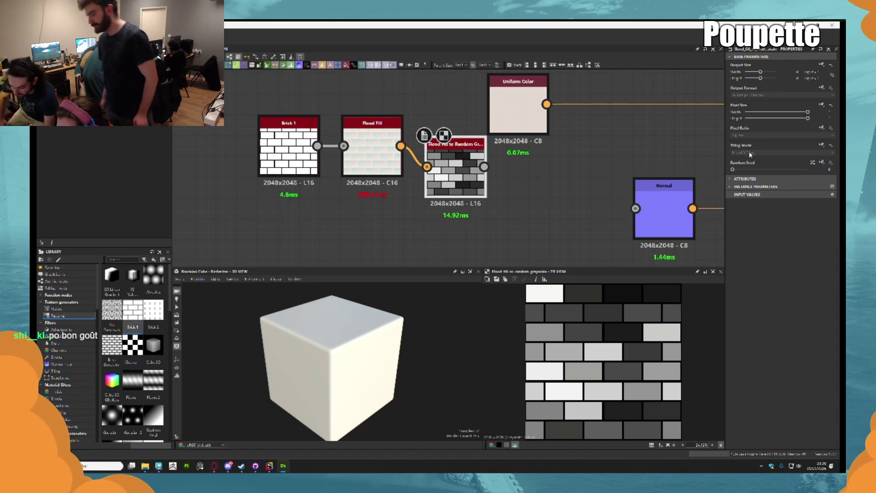
drag(456, 174, 456, 153)
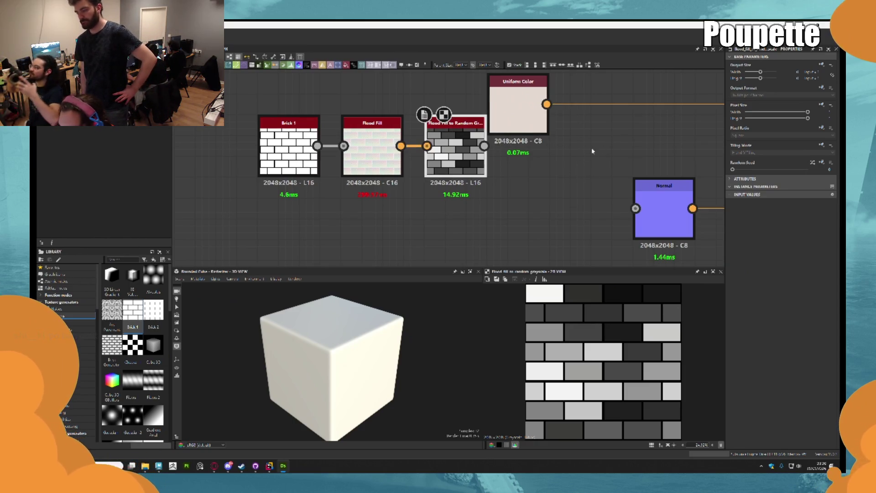
middle_drag(547, 142, 577, 167)
scroll(576, 167, down, 3)
mouse_move(554, 135)
mouse_down()
mouse_move(498, 112)
mouse_move(510, 98)
mouse_move(549, 108)
mouse_up()
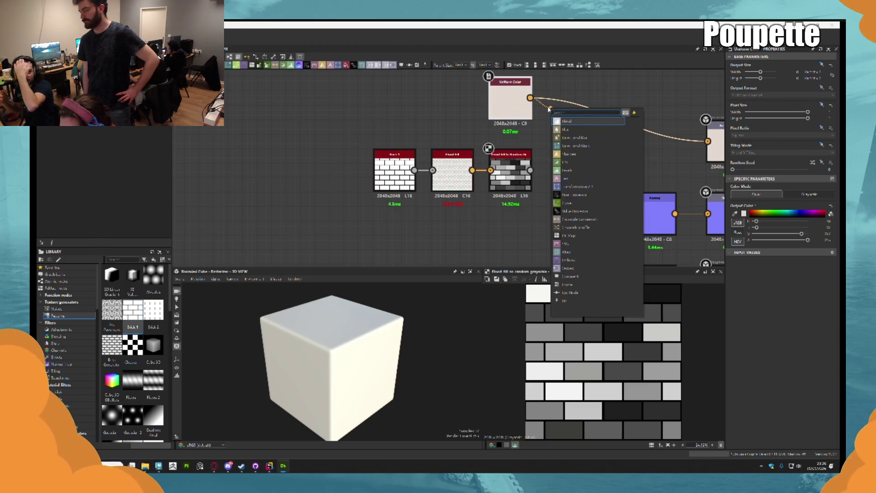
Insert a Gradient Map node after Flood Fill to Random Grayscale and move it beside Uniform Color
key(Escape)
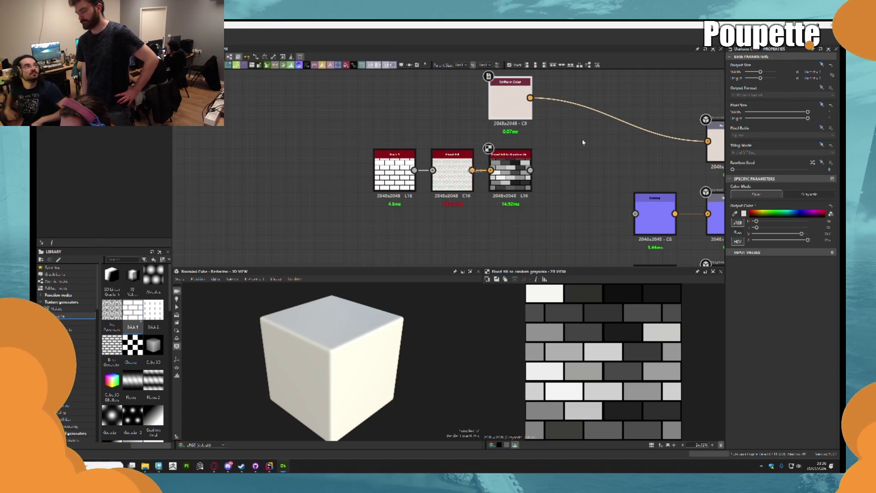
drag(530, 170, 556, 171)
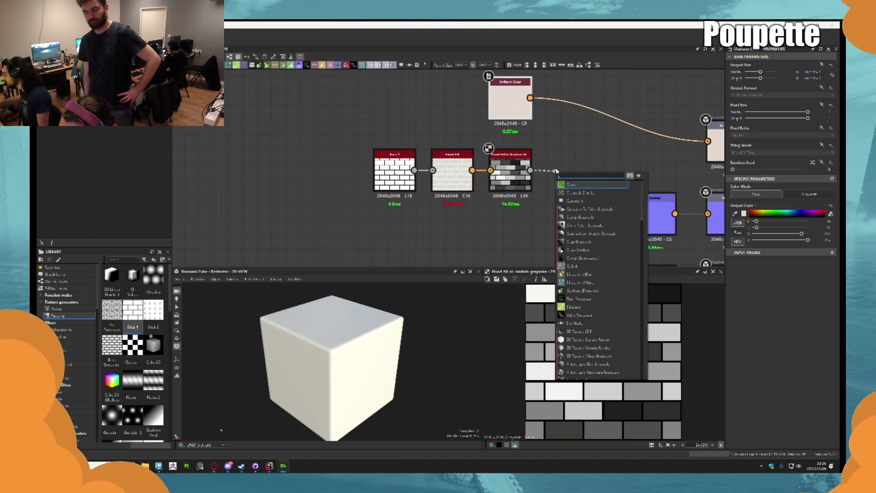
text(col)
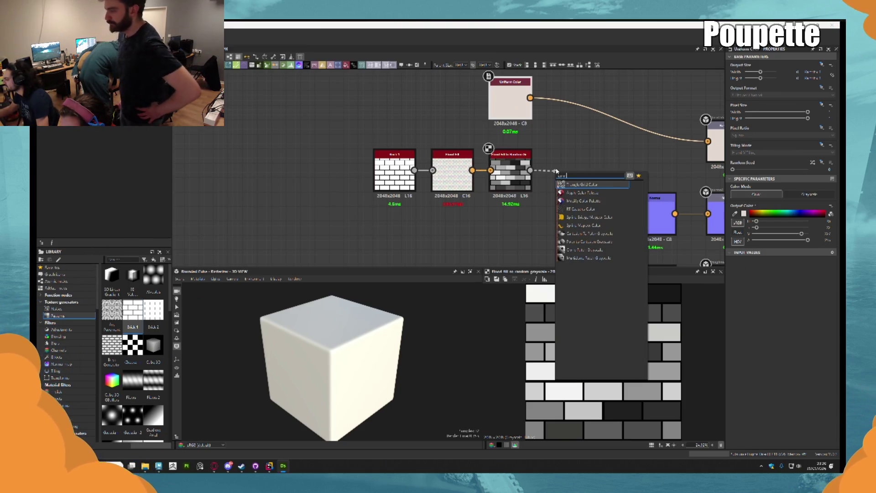
key(BackSpace)
text(gradient)
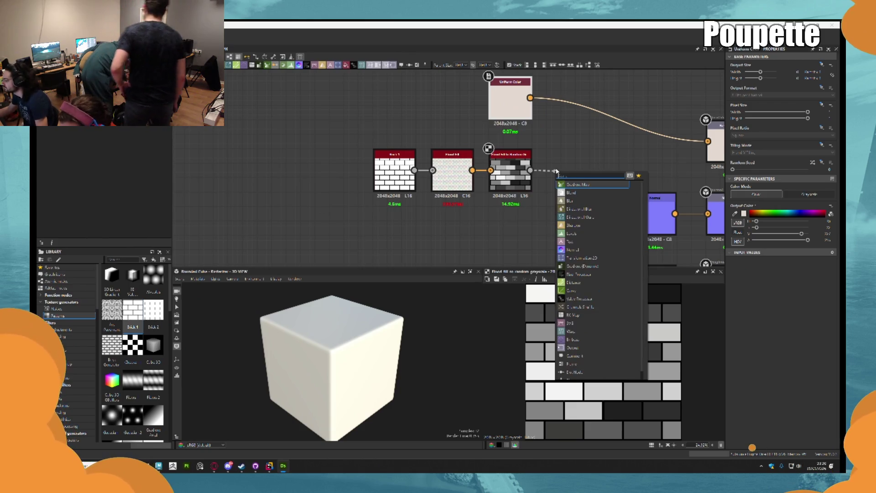
key(Return)
drag(576, 162, 576, 120)
Delete the Uniform Color node and open the Gradient Map's gradient editor
click(513, 89)
key(Delete)
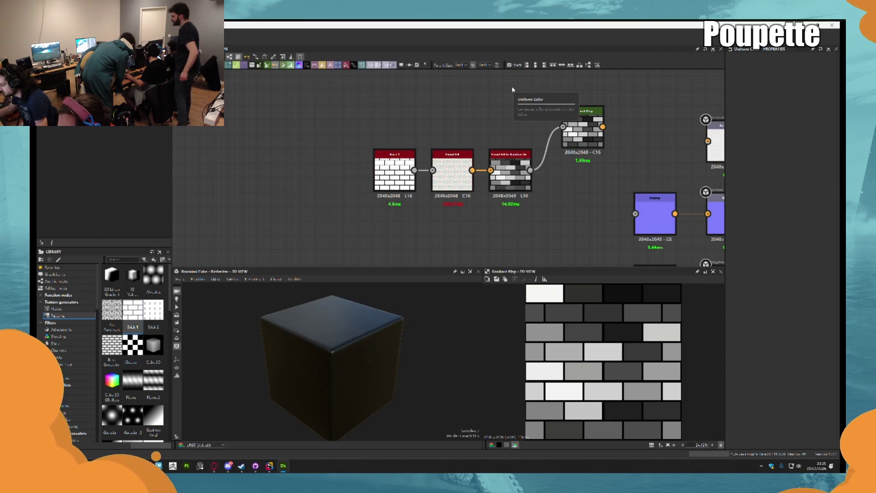
click(587, 114)
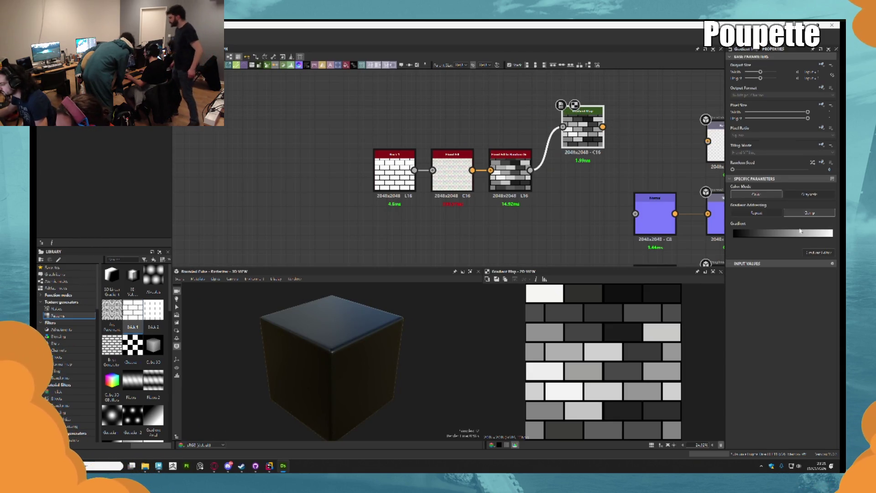
click(820, 253)
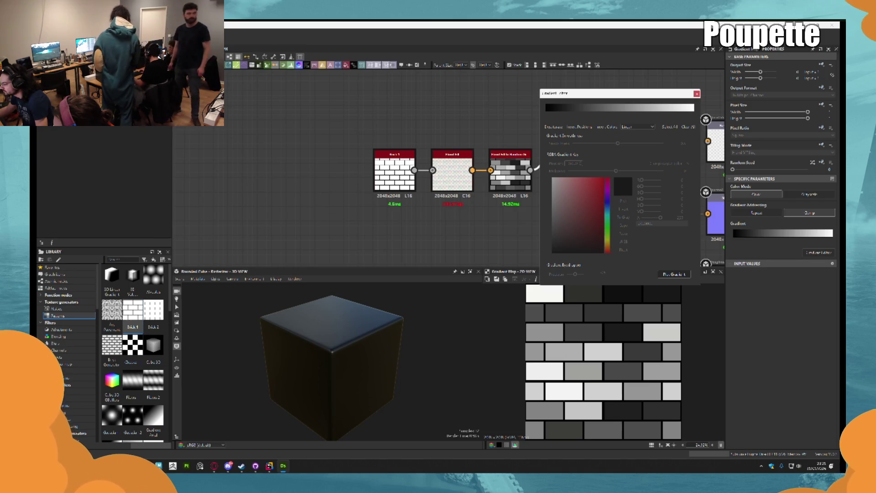
Paste a multi-stop cream-to-beige gradient into the Gradient Map, replacing the uniform beige attempt
key(ctrl+v)
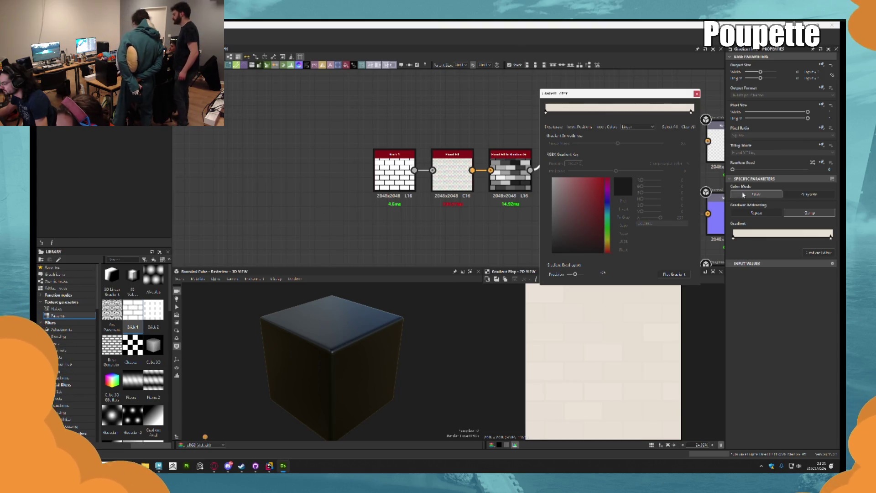
key(ctrl+z)
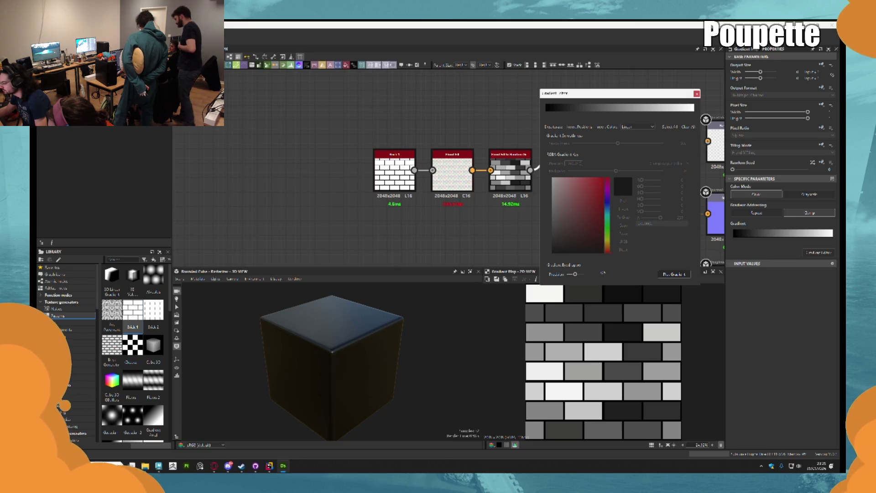
key(ctrl+v)
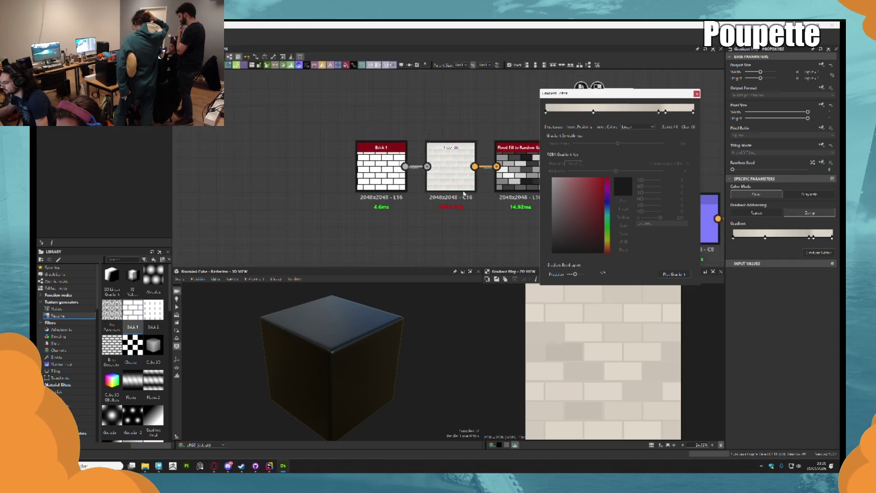
scroll(506, 198, down, 2)
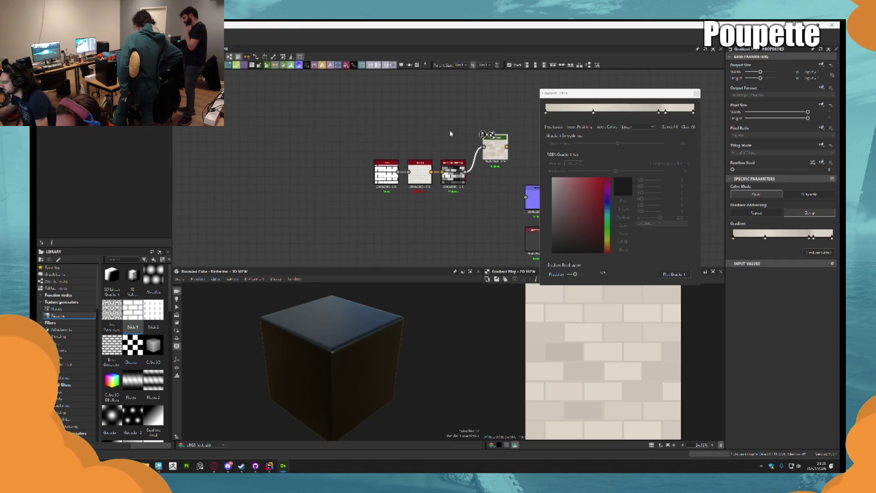
scroll(451, 134, up, 5)
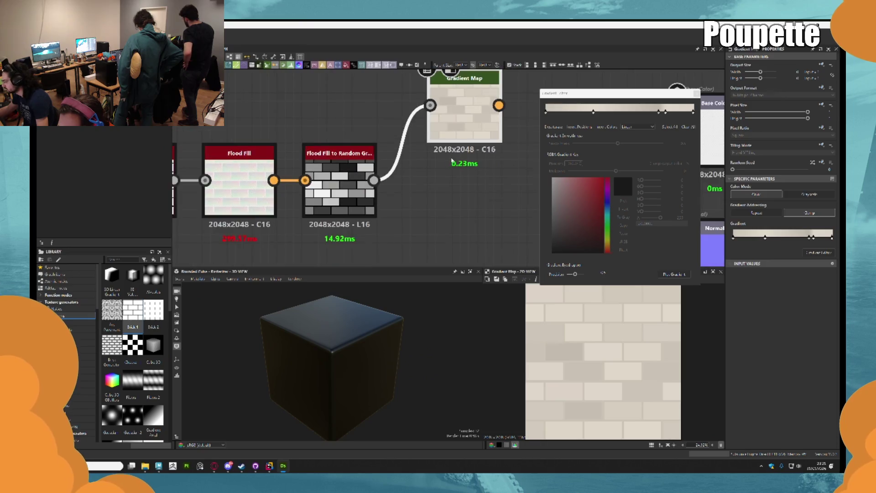
scroll(451, 161, down, 5)
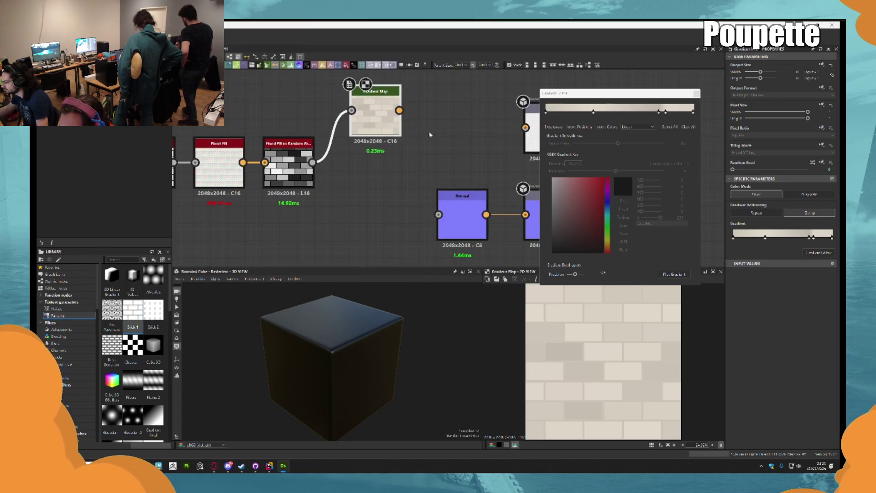
scroll(397, 111, up, 1)
drag(401, 110, 432, 113)
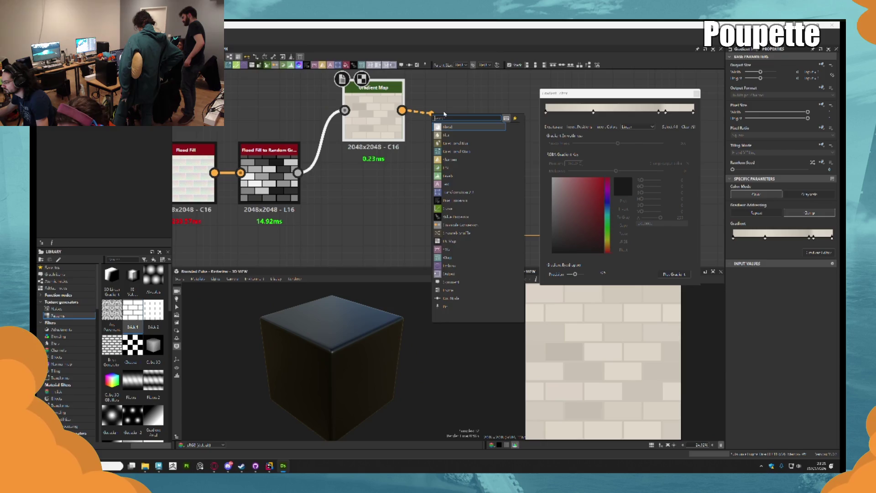
Insert a Warp node after the Gradient Map and shift it slightly right
text(war)
key(Return)
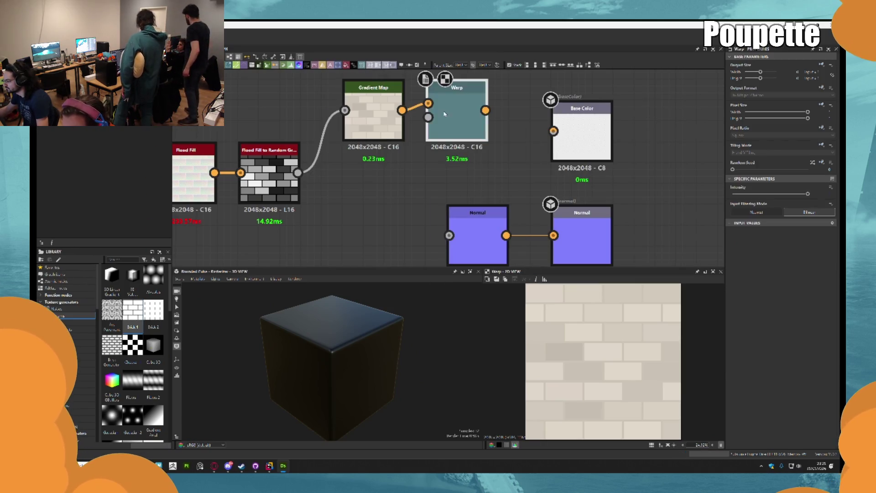
drag(477, 114, 508, 114)
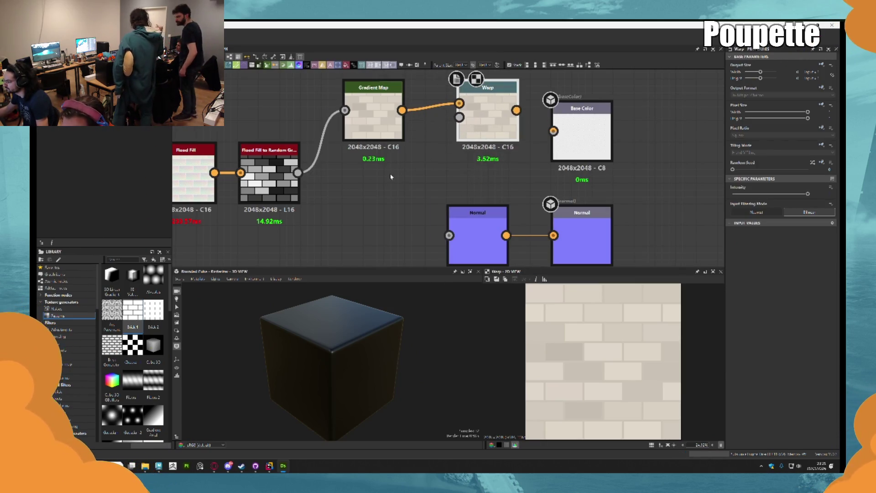
key(space)
key(Escape)
Drag Clouds 2 from the noise library into the Warp and preview both in 2D
click(56, 309)
scroll(151, 337, down, 3)
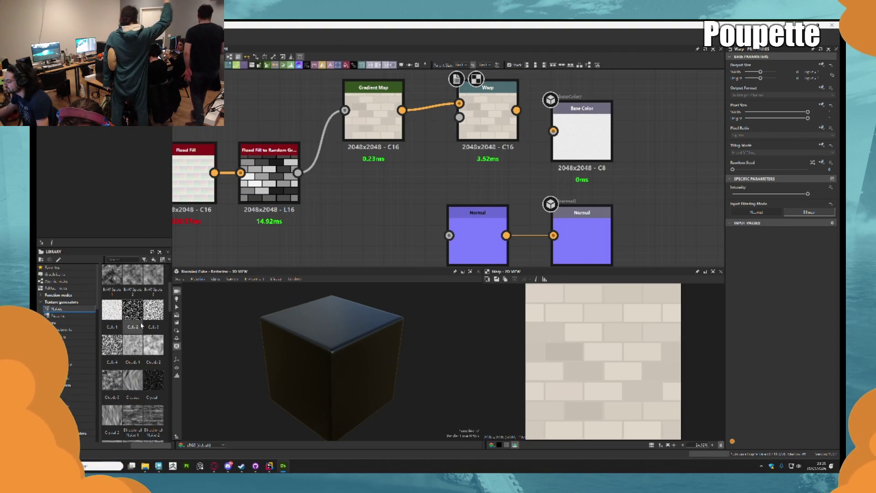
scroll(130, 364, down, 3)
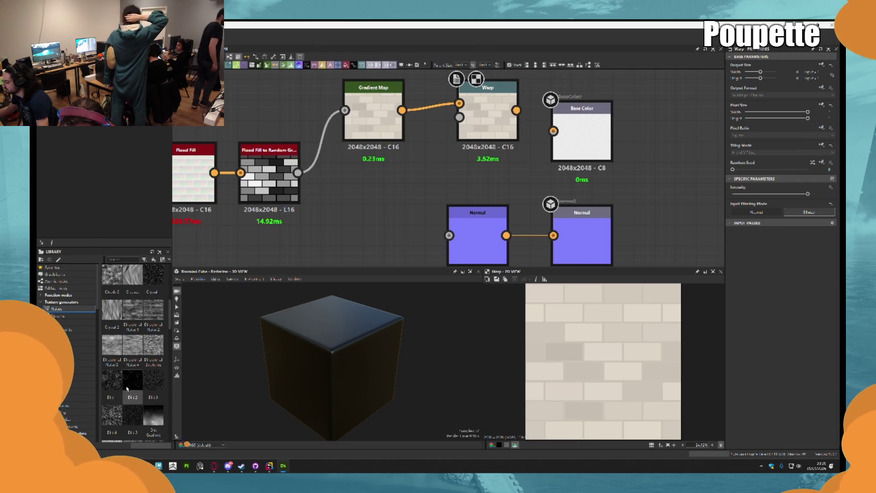
scroll(129, 364, up, 3)
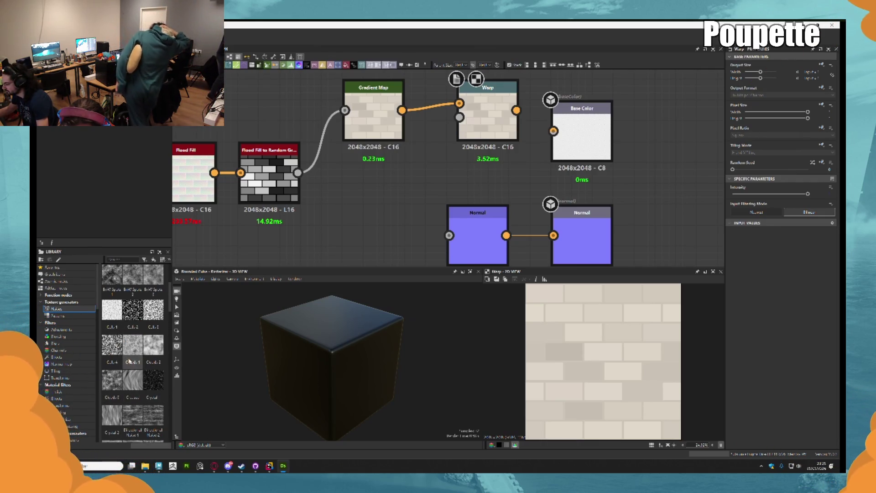
mouse_move(158, 350)
mouse_down()
mouse_move(352, 205)
mouse_move(388, 187)
mouse_move(445, 195)
mouse_move(459, 117)
mouse_up()
click(482, 128)
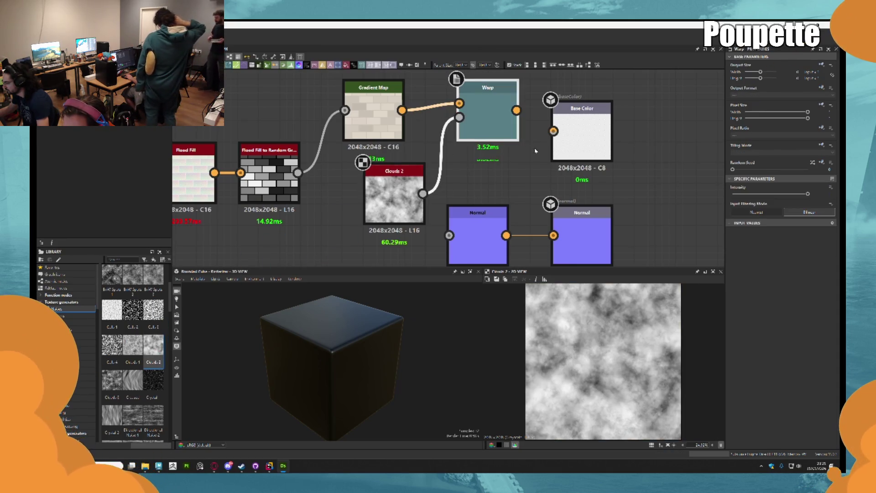
double_click(484, 117)
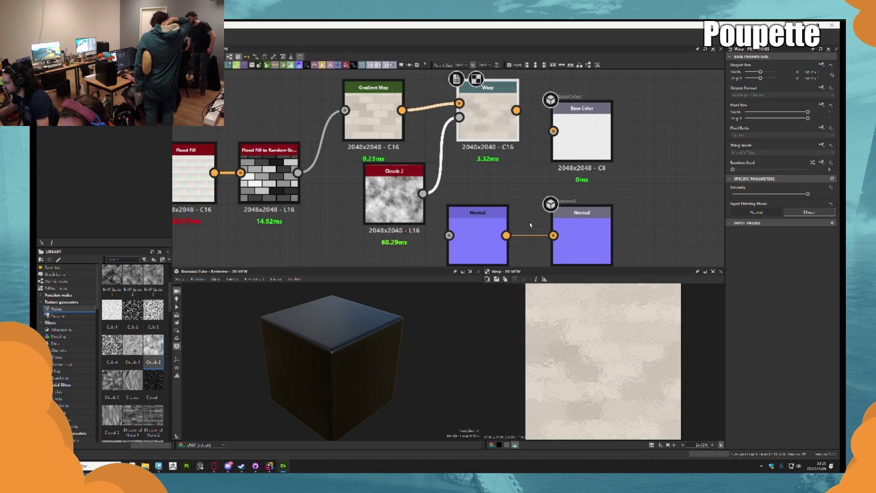
double_click(393, 196)
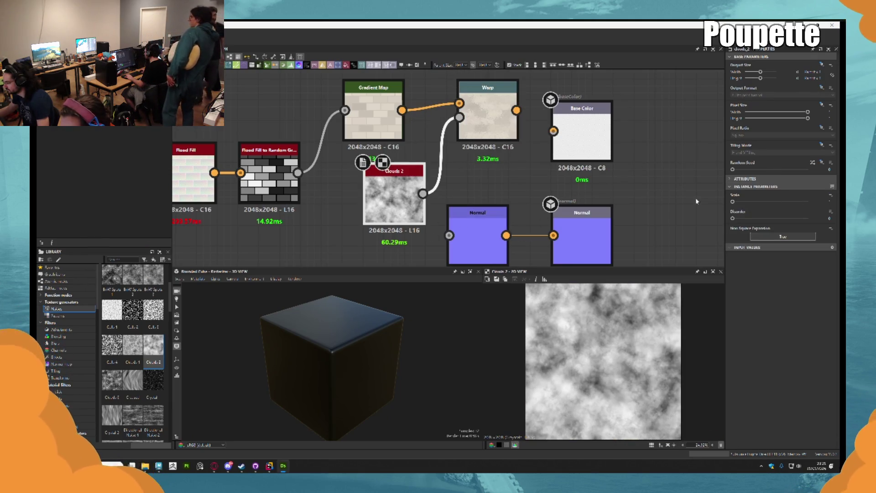
double_click(485, 123)
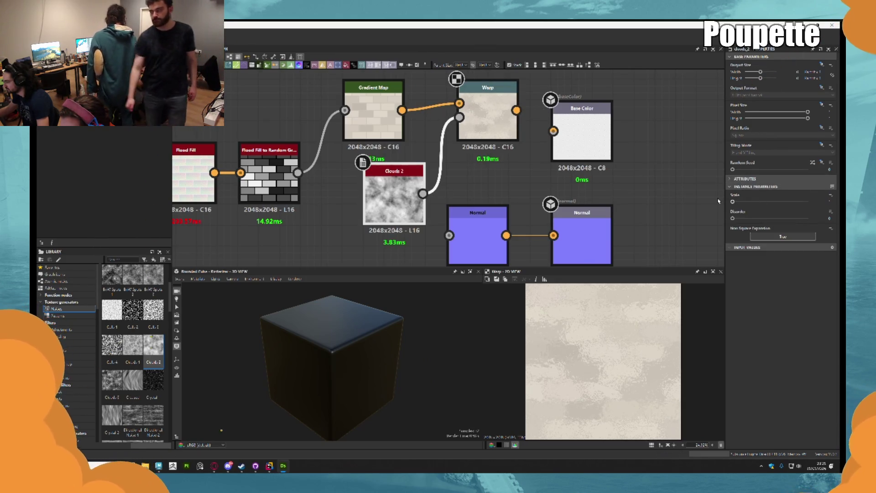
Reset the Warp random seed to 0 and set Clouds 2 Disorder back to 0
click(487, 117)
mouse_move(805, 194)
mouse_down()
mouse_move(774, 194)
mouse_move(808, 194)
mouse_up()
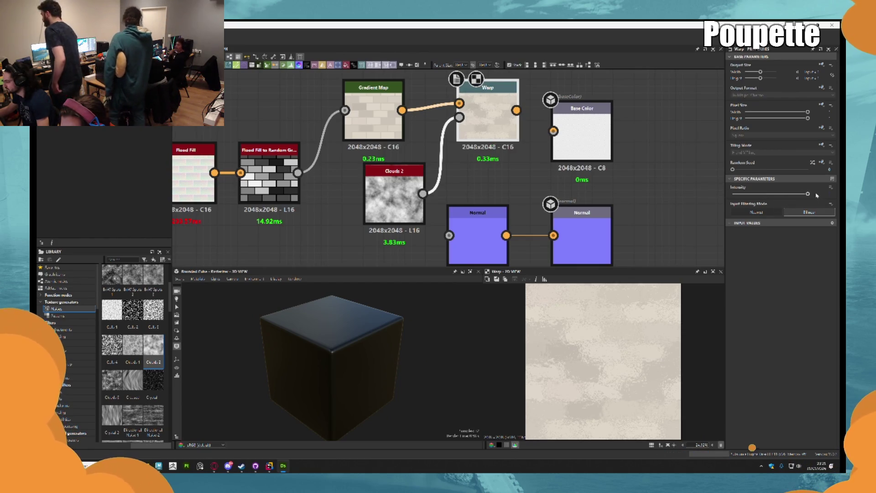
drag(751, 169, 731, 169)
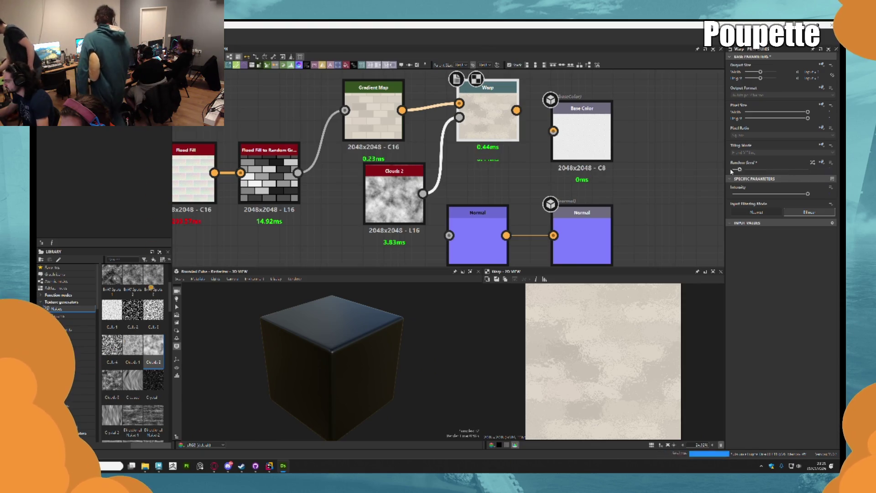
click(395, 196)
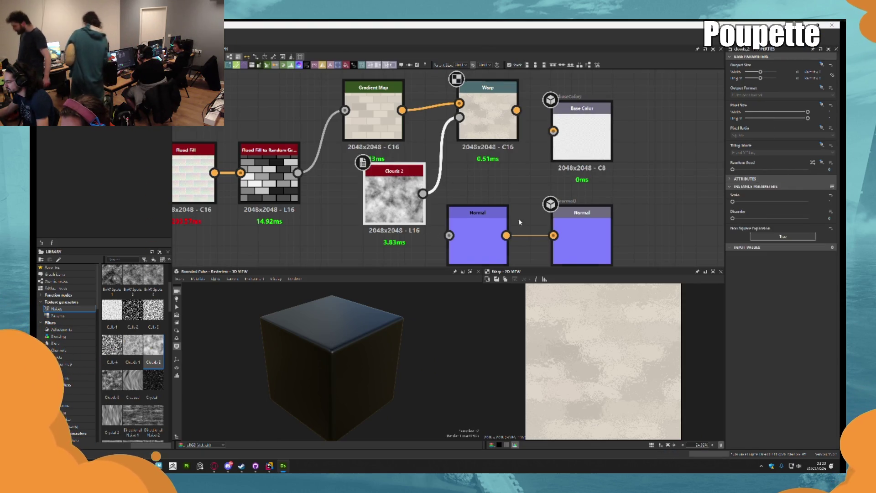
mouse_move(734, 219)
mouse_down()
mouse_move(776, 219)
mouse_move(733, 220)
mouse_up()
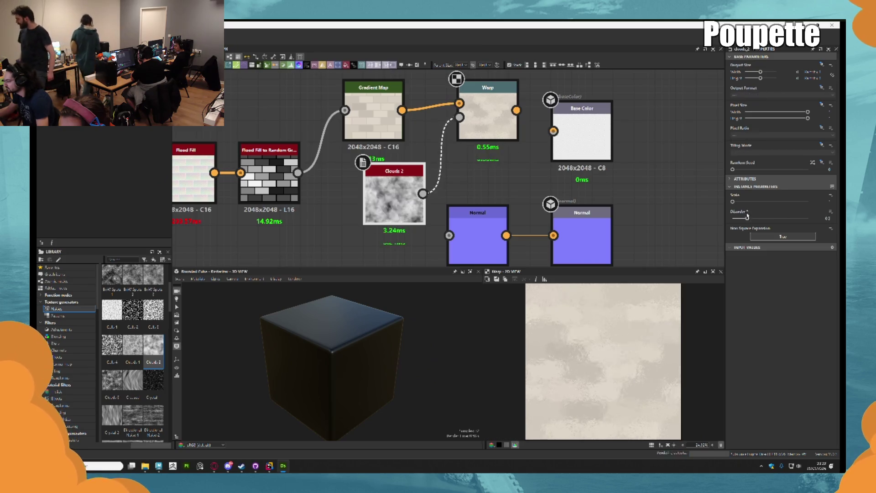
Add a Histogram Scan node fed by Clouds 2's output
mouse_move(414, 185)
mouse_down()
mouse_move(373, 185)
mouse_move(408, 195)
mouse_up()
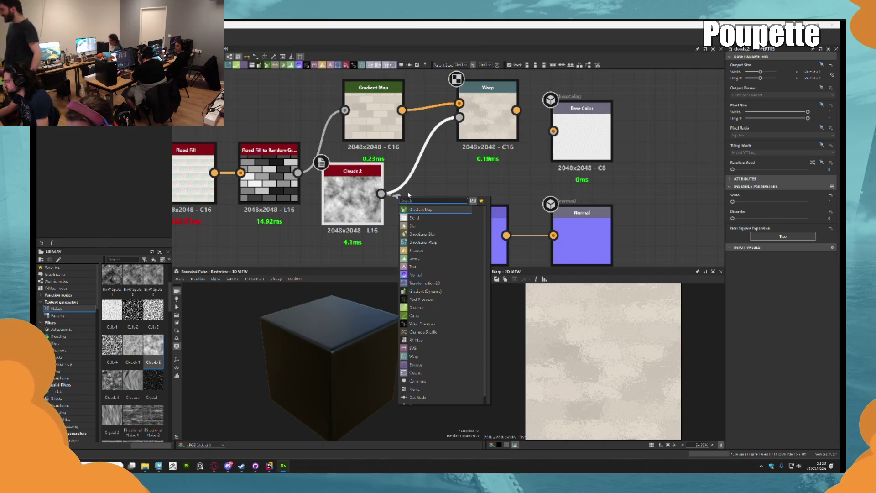
text(c)
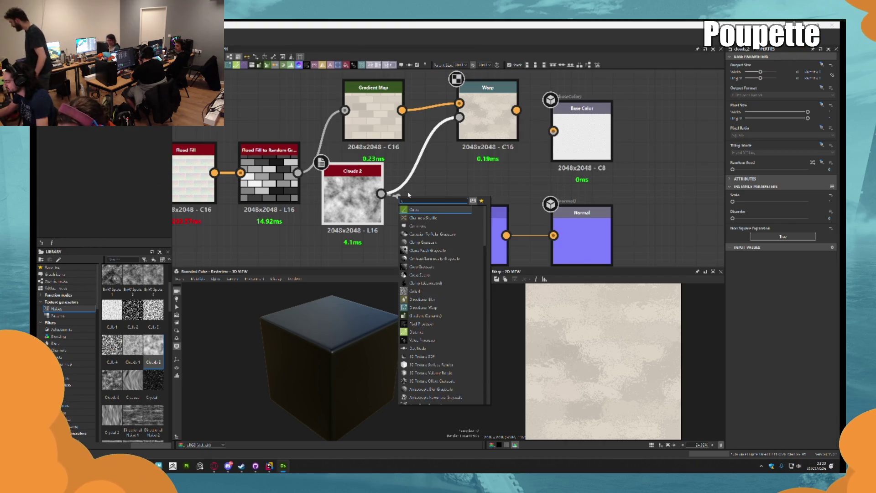
text(o)
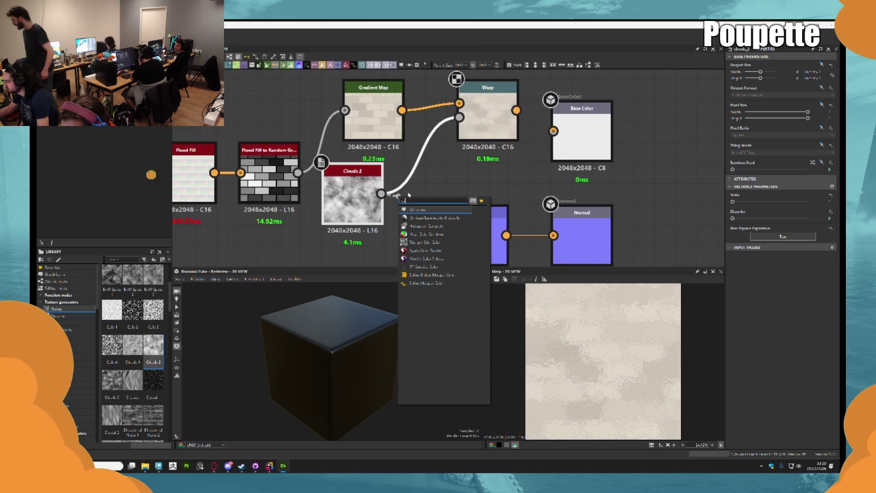
key(BackSpace)
key(BackSpace)
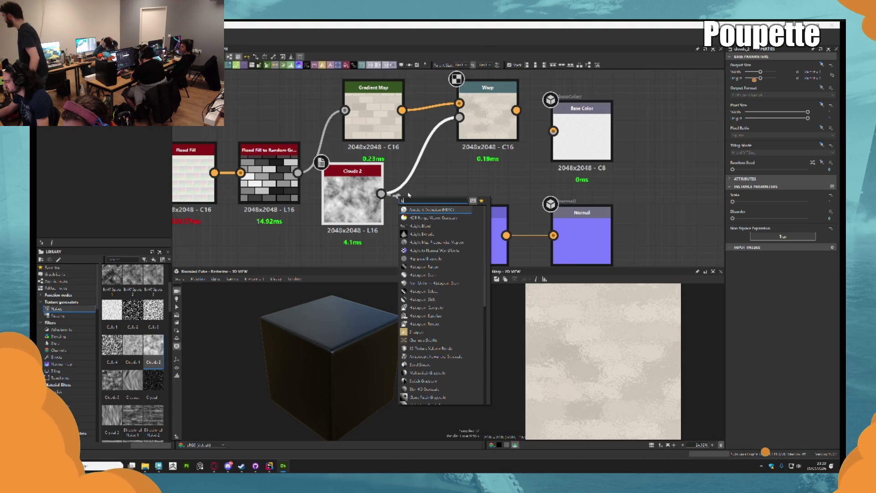
text(his)
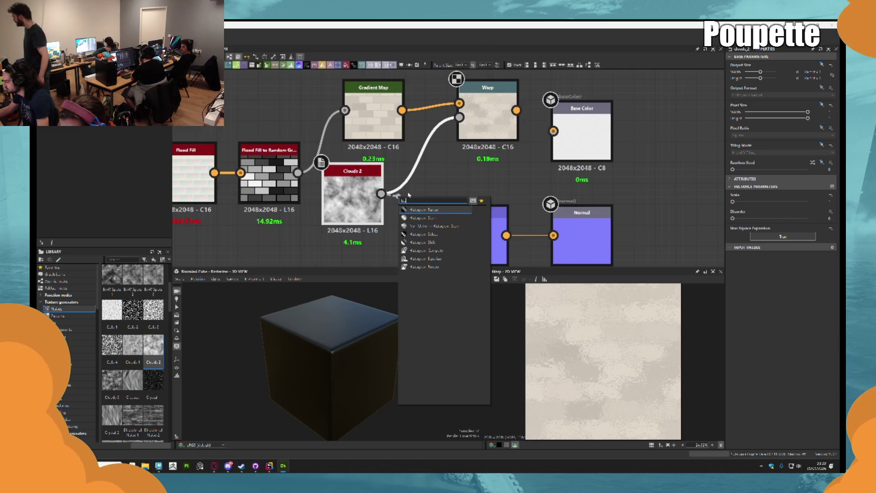
click(422, 217)
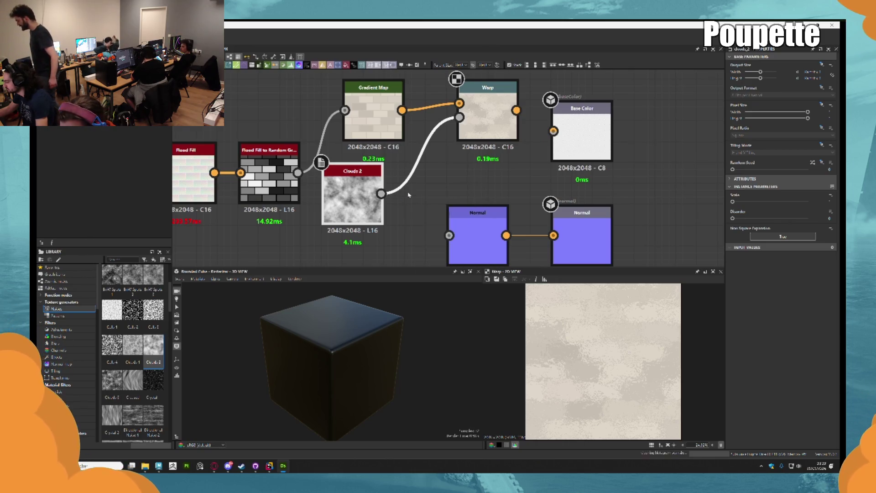
Raise the Histogram Scan Position and wire it into the Warp Gradient Input
drag(733, 201, 745, 204)
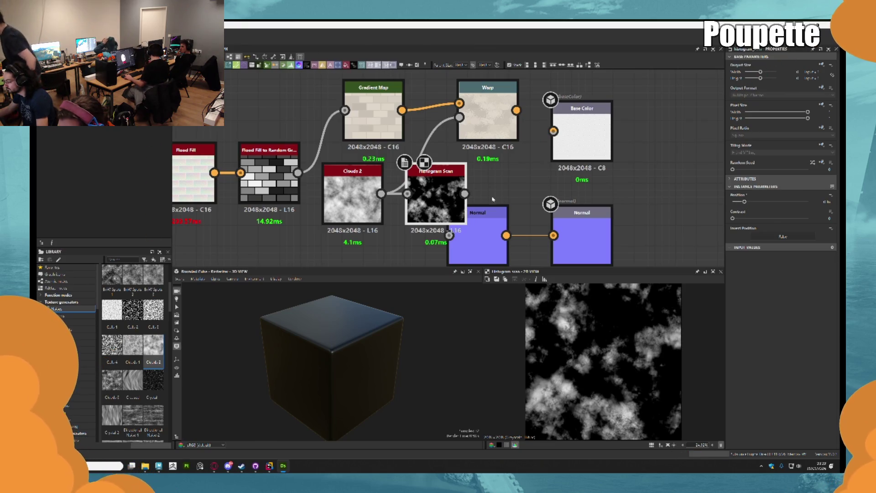
drag(464, 193, 459, 118)
click(492, 117)
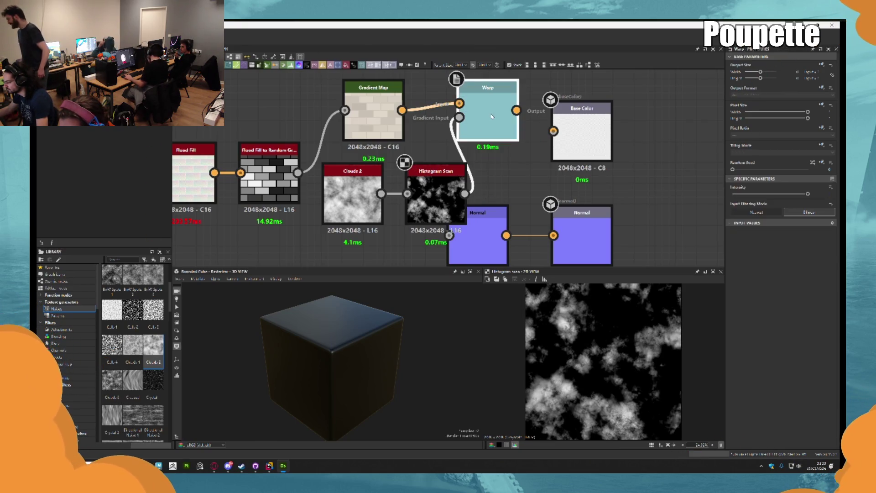
Push the Histogram Scan Position to maximum, then delete the Histogram Scan node
click(436, 201)
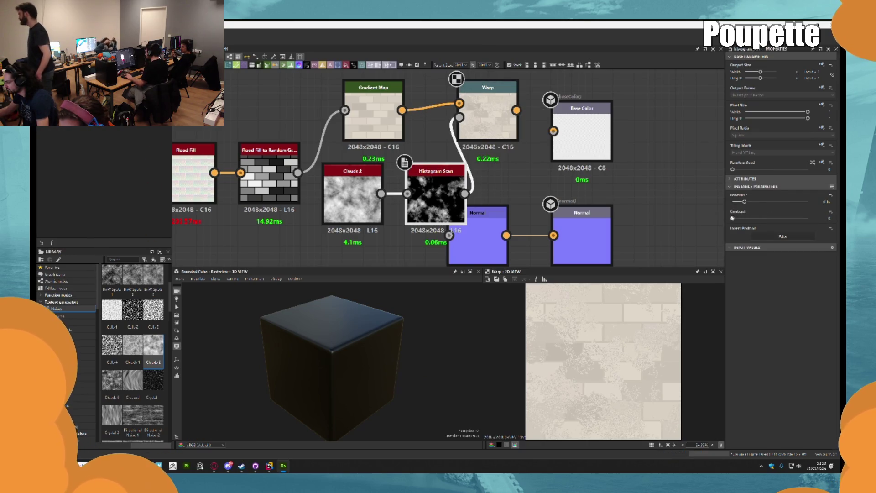
mouse_move(745, 204)
mouse_down()
mouse_move(802, 207)
mouse_move(775, 206)
mouse_up()
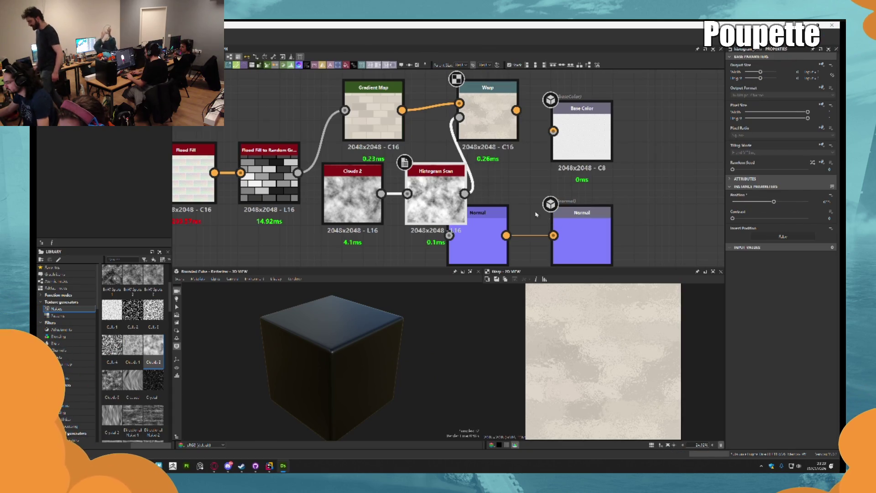
key(Delete)
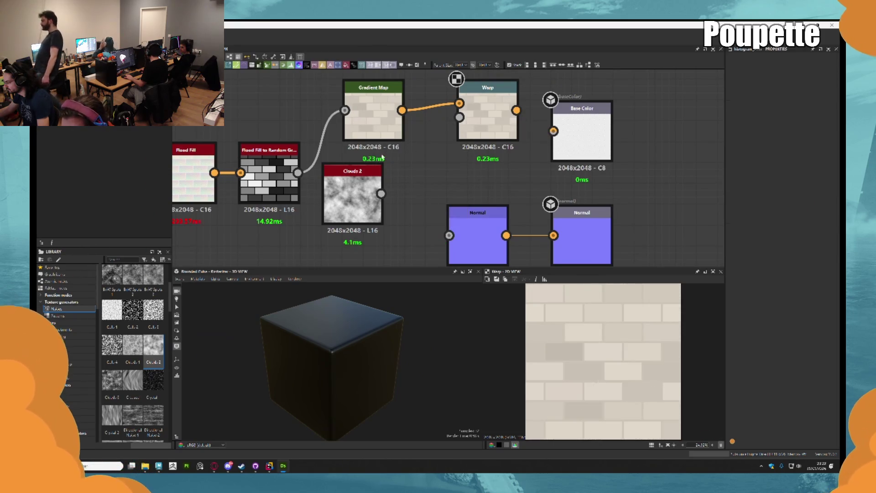
Delete Clouds 2 and wire a Cells 4 pattern into the Warp Gradient Input
click(355, 184)
key(Delete)
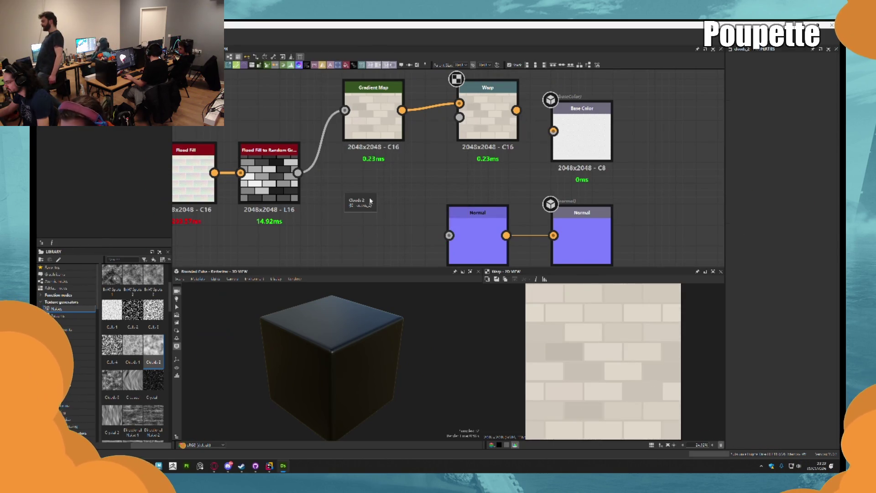
mouse_move(111, 346)
mouse_down()
mouse_move(151, 346)
mouse_move(358, 209)
mouse_move(460, 117)
mouse_up()
click(496, 118)
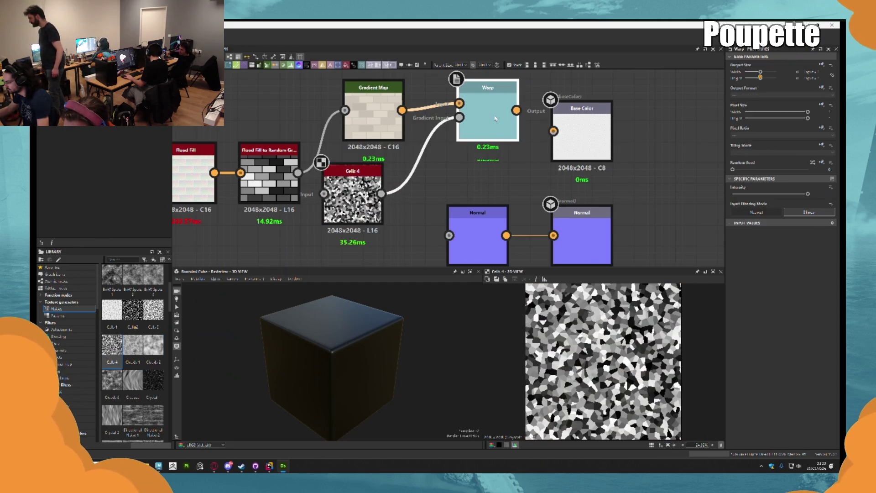
double_click(496, 118)
Drop Cells 4 scale to 0, try Normal Warp filtering (undone), then delete Cells 4
click(353, 196)
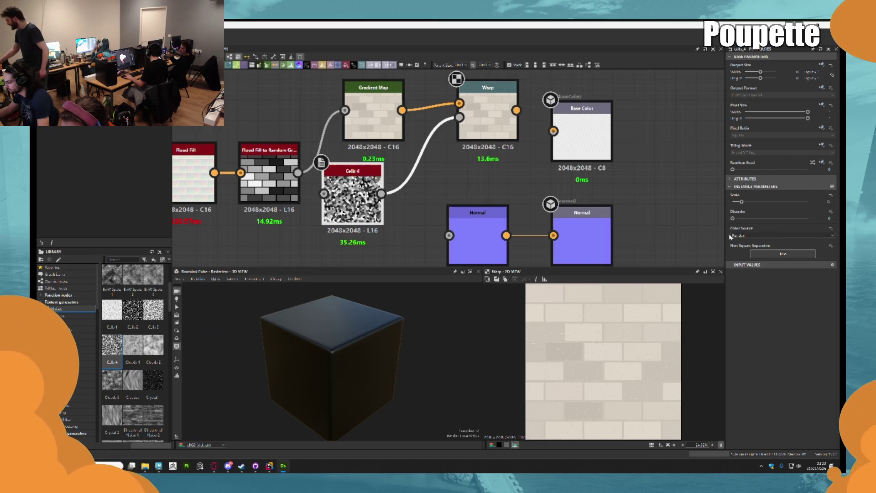
drag(752, 200, 704, 206)
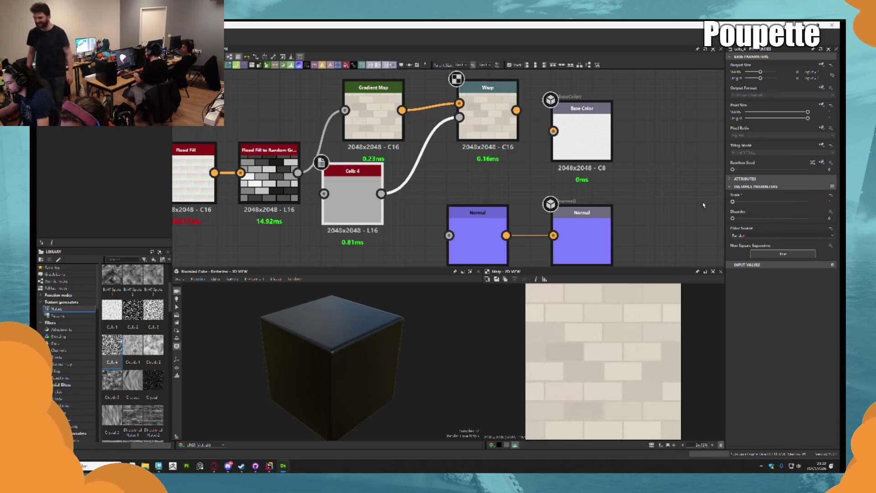
click(488, 91)
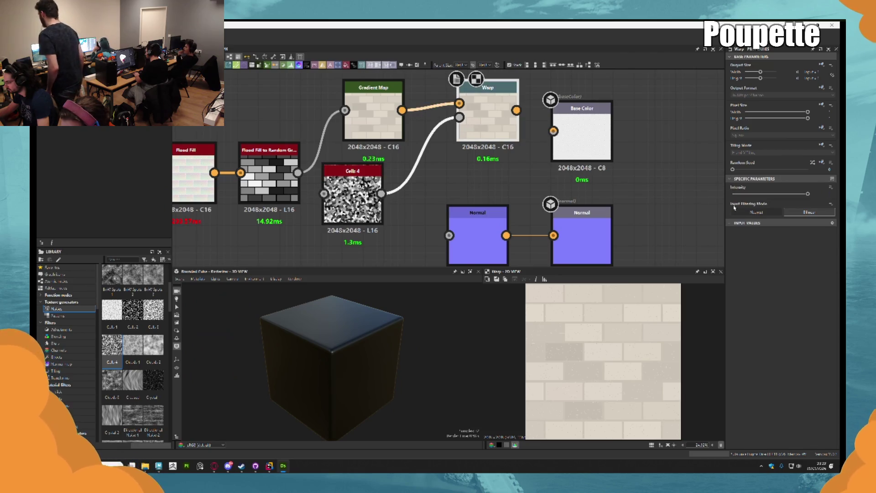
click(761, 213)
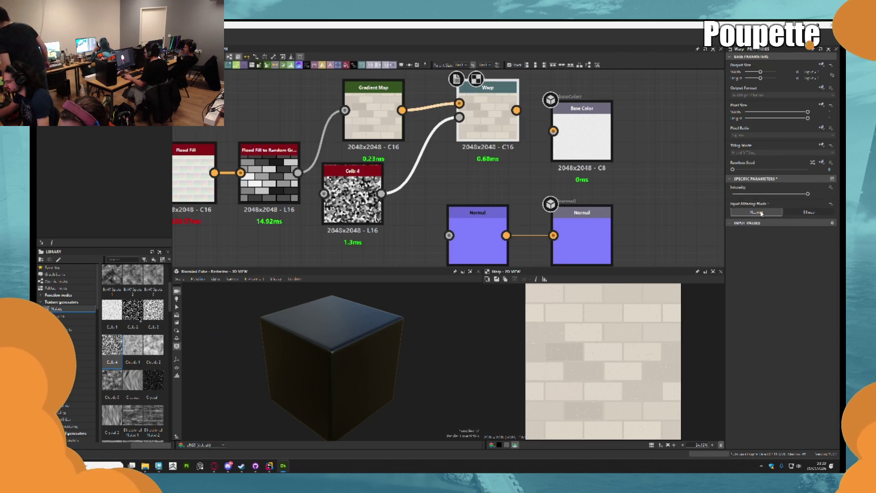
key(ctrl+z)
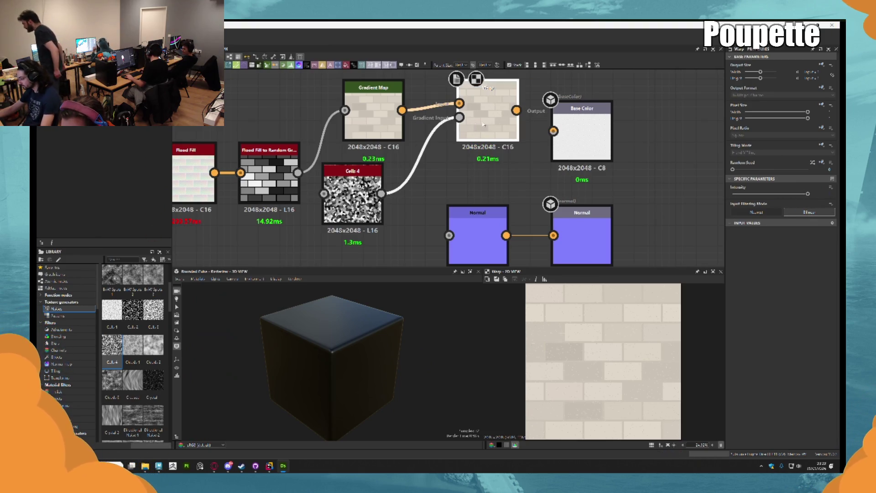
click(353, 171)
key(Delete)
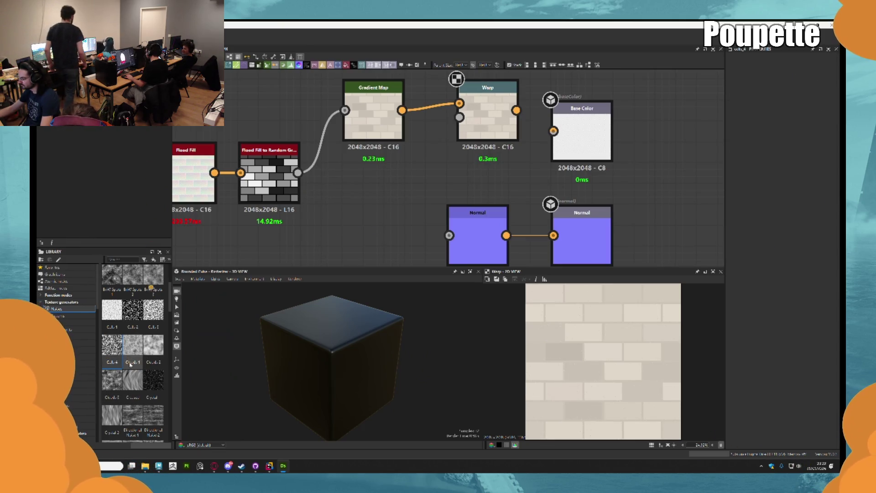
scroll(137, 343, down, 5)
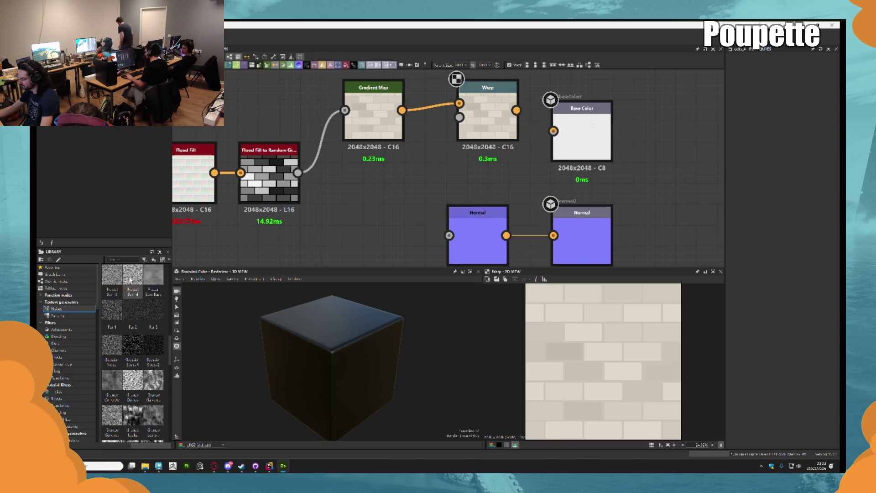
scroll(151, 312, down, 3)
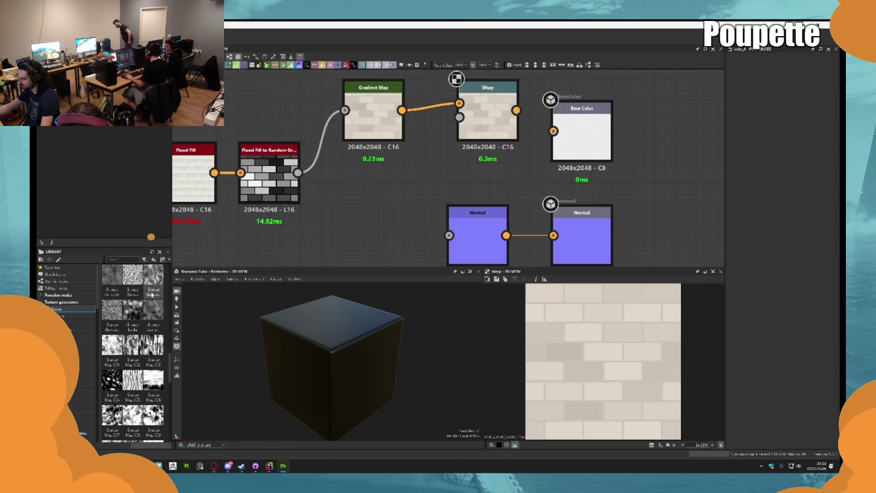
mouse_move(132, 313)
mouse_down()
mouse_move(377, 208)
mouse_move(460, 118)
mouse_up()
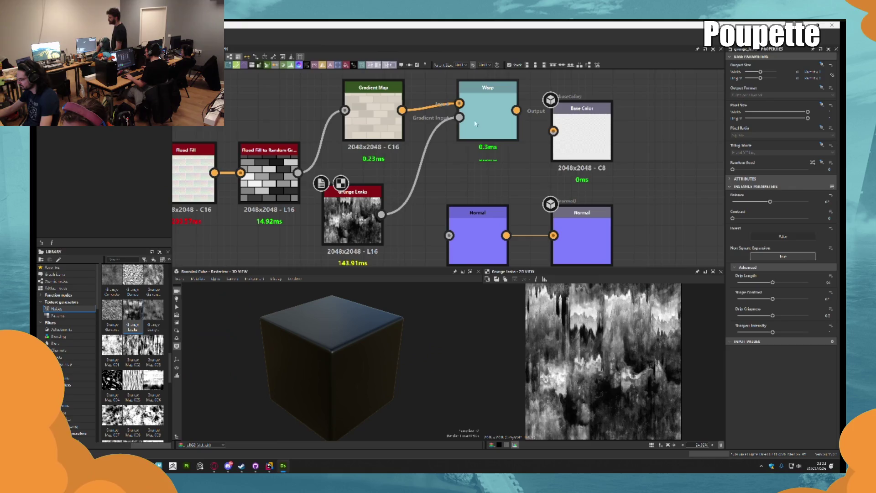
click(506, 125)
double_click(497, 127)
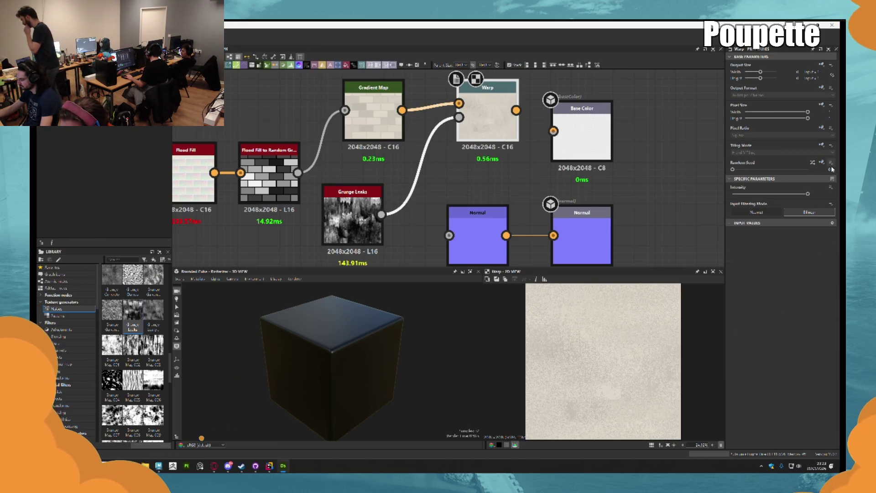
drag(808, 193, 736, 193)
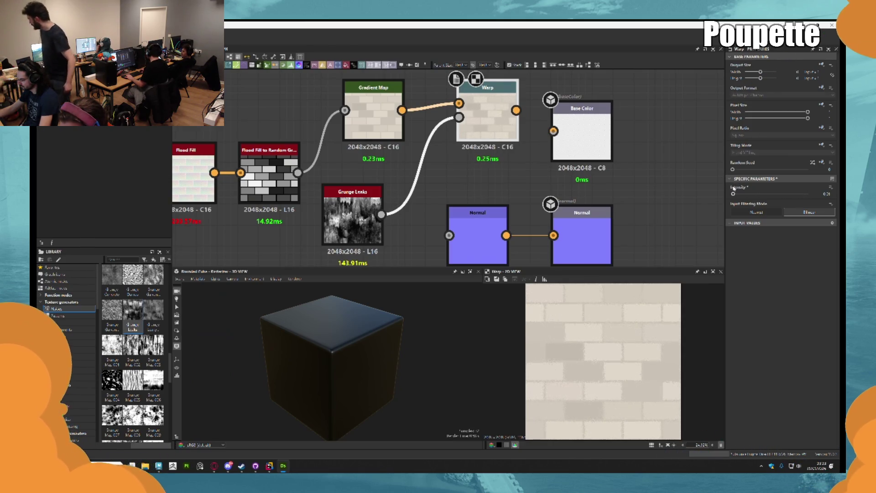
scroll(580, 360, up, 5)
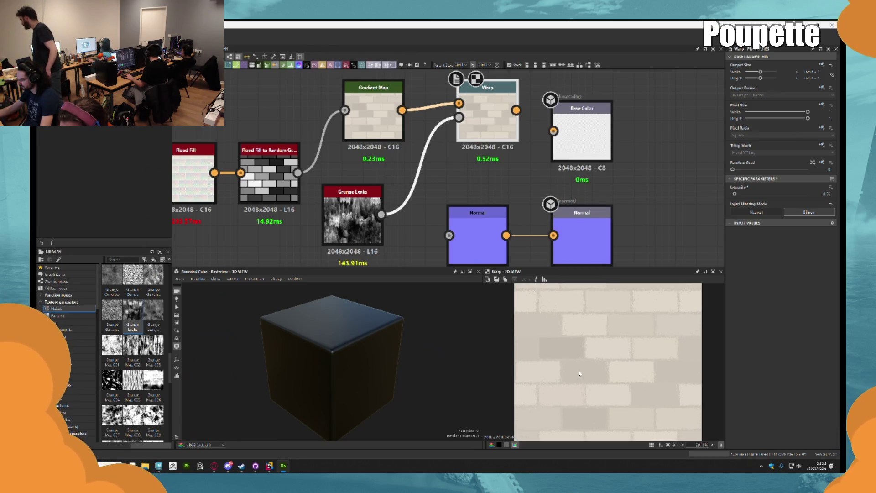
scroll(581, 352, down, 5)
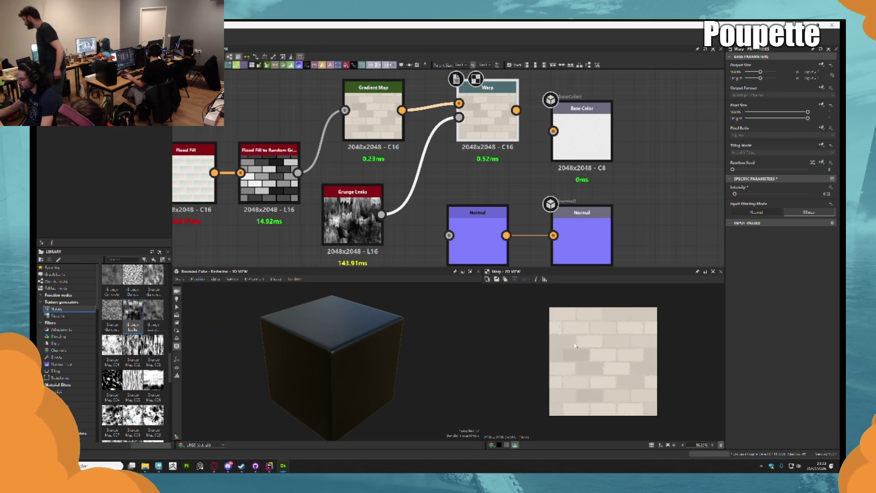
scroll(561, 330, up, 4)
middle_drag(341, 216, 371, 193)
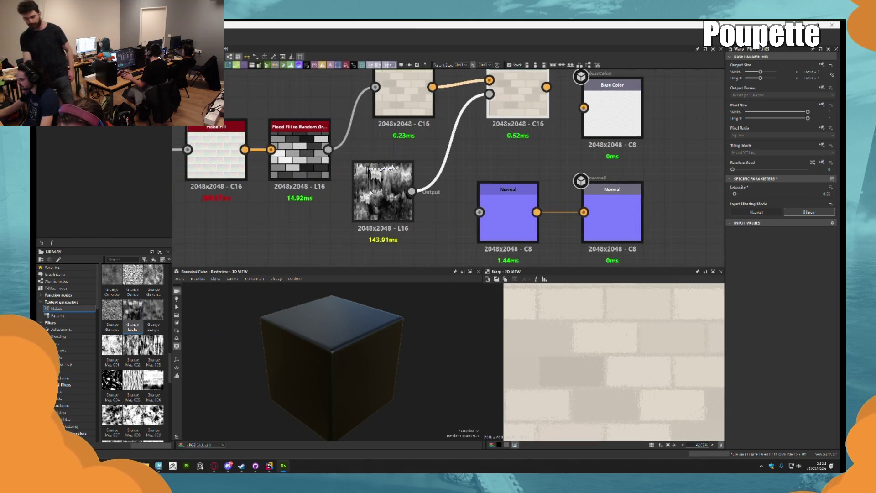
Replace Grunge Leaks with Grunge Damas wired into the Warp's gradient input and preview the result
click(377, 192)
key(Delete)
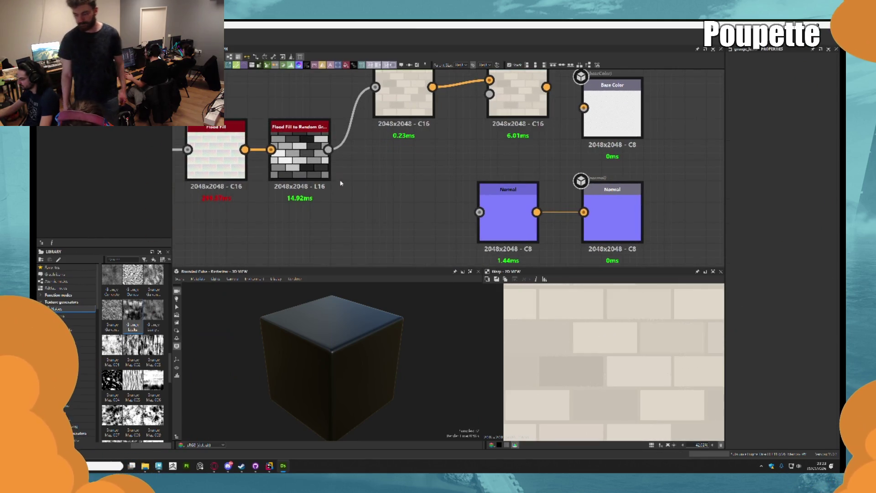
mouse_move(132, 283)
mouse_down()
mouse_move(342, 221)
mouse_move(365, 178)
mouse_move(508, 94)
mouse_up()
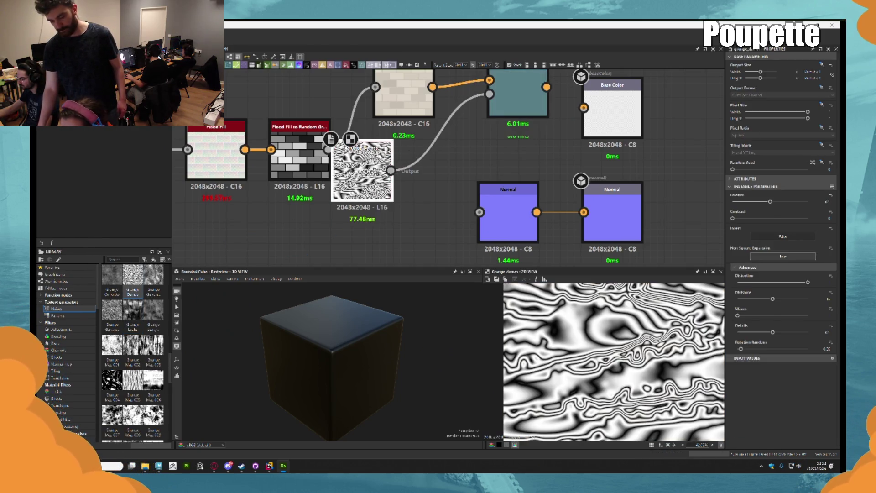
drag(363, 155, 404, 155)
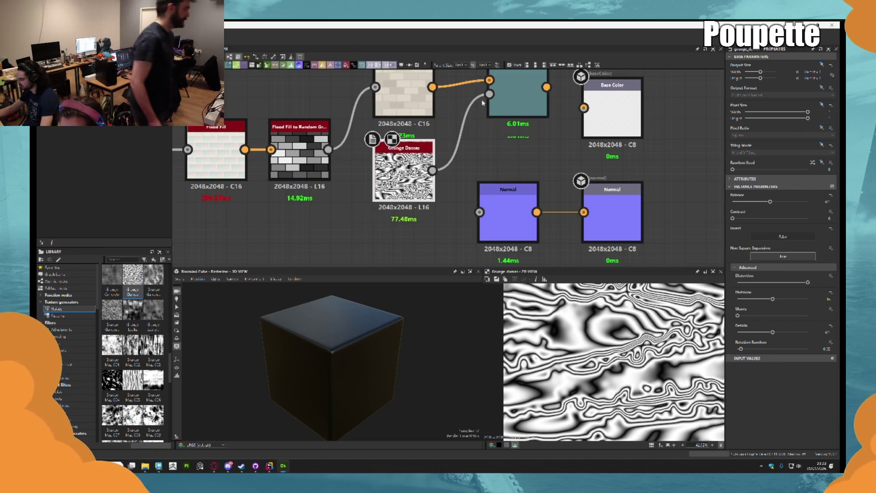
double_click(514, 96)
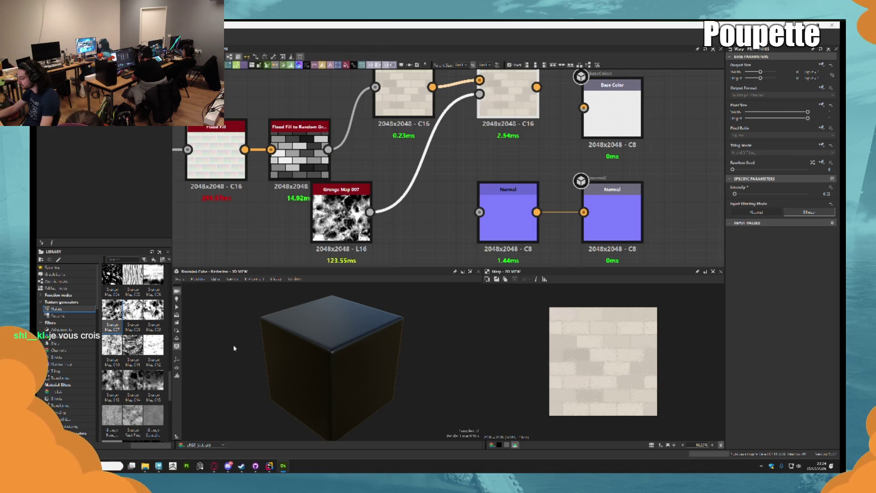
Delete the Warp node from the graph
scroll(139, 349, down, 3)
scroll(140, 349, up, 3)
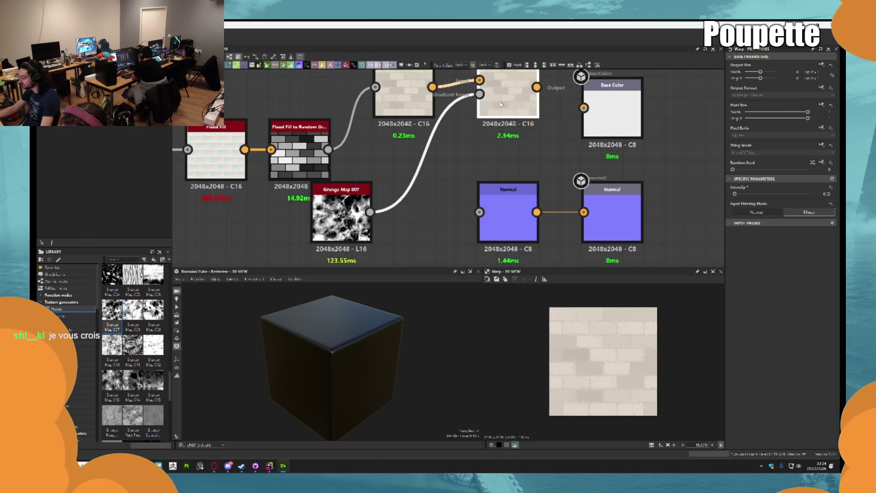
right_click(482, 179)
click(509, 94)
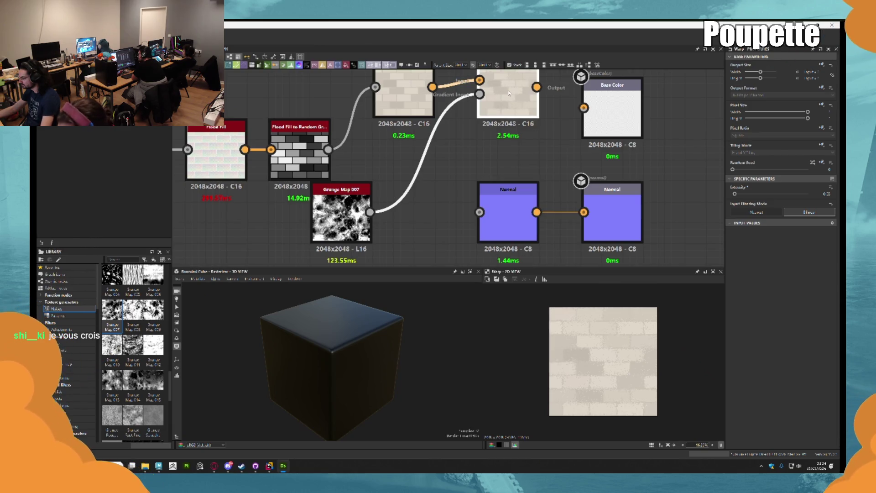
key(Delete)
key(space)
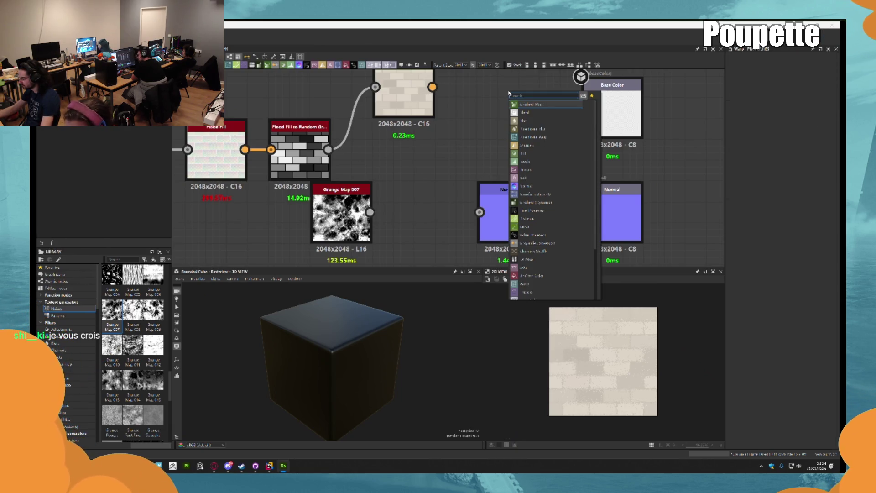
Add a Directional Warp fed by the Gradient Map, with Grunge Map 007 on its intensity
click(541, 138)
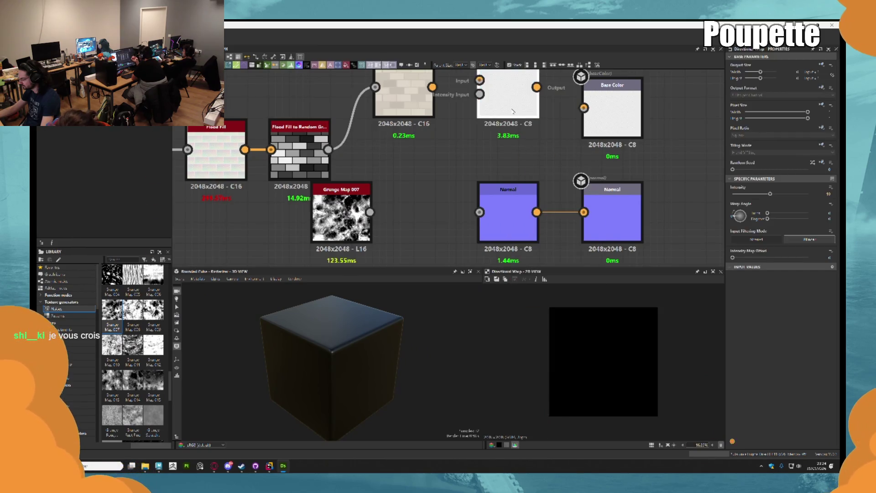
right_click(477, 155)
click(455, 113)
middle_drag(455, 113, 480, 155)
drag(457, 129, 539, 133)
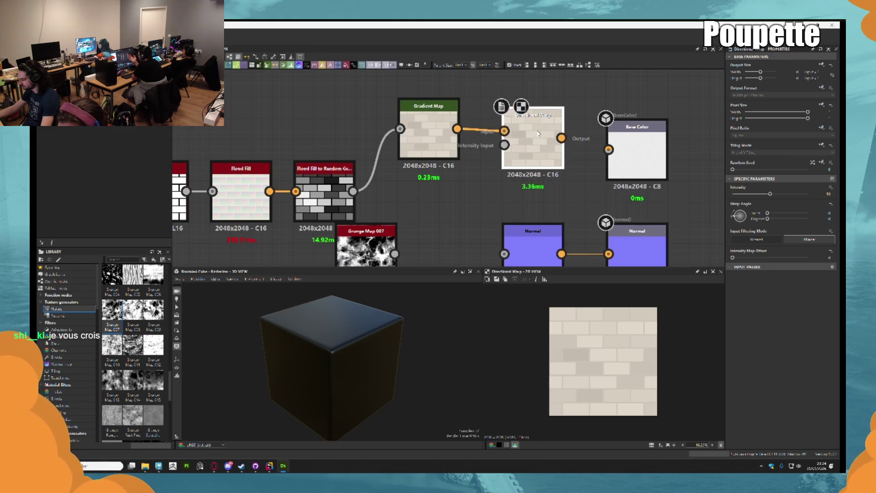
drag(395, 253, 505, 145)
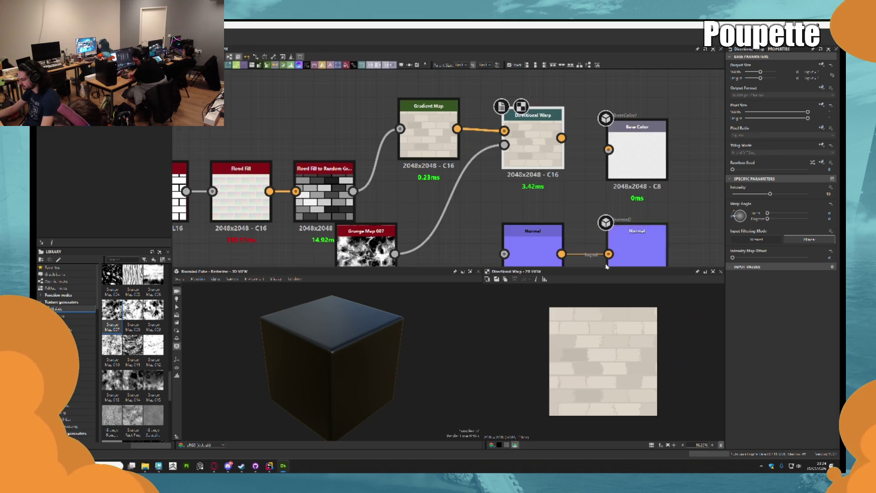
Replace Grunge Map 007 with a Voronoi node as the Directional Warp's intensity input
mouse_move(438, 221)
middle_down()
mouse_move(422, 217)
mouse_move(454, 186)
middle_up()
click(381, 223)
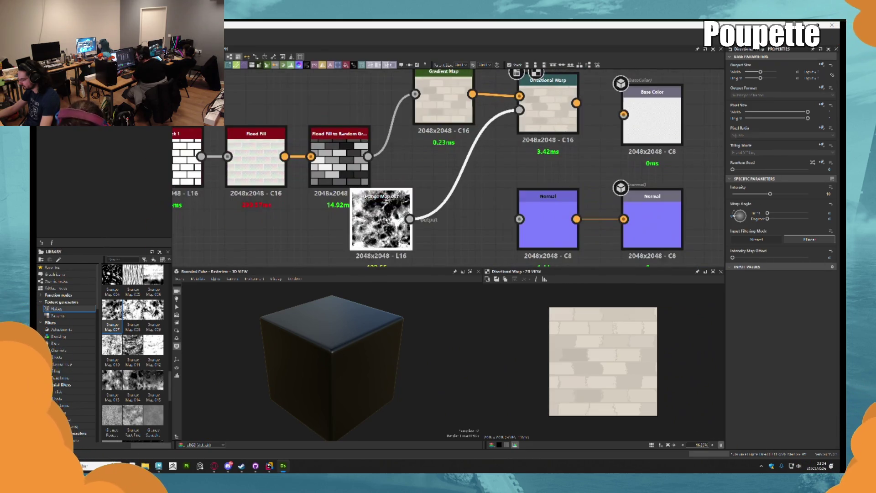
scroll(146, 335, down, 3)
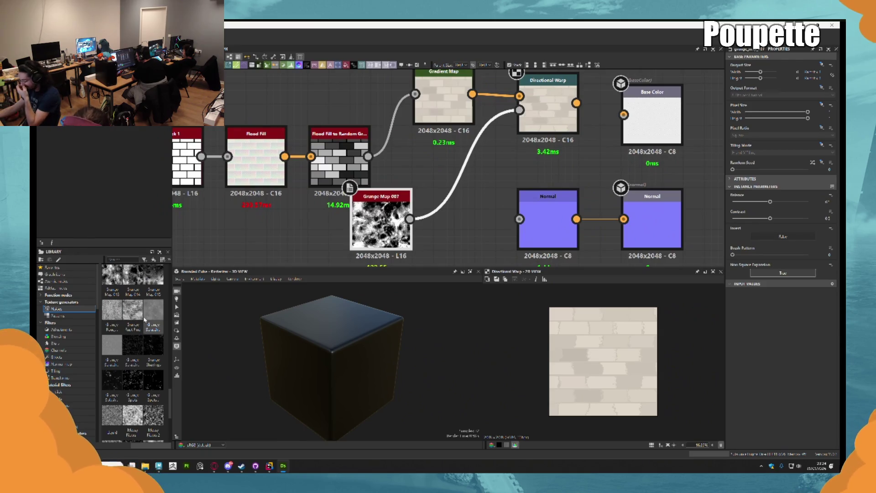
scroll(145, 319, down, 3)
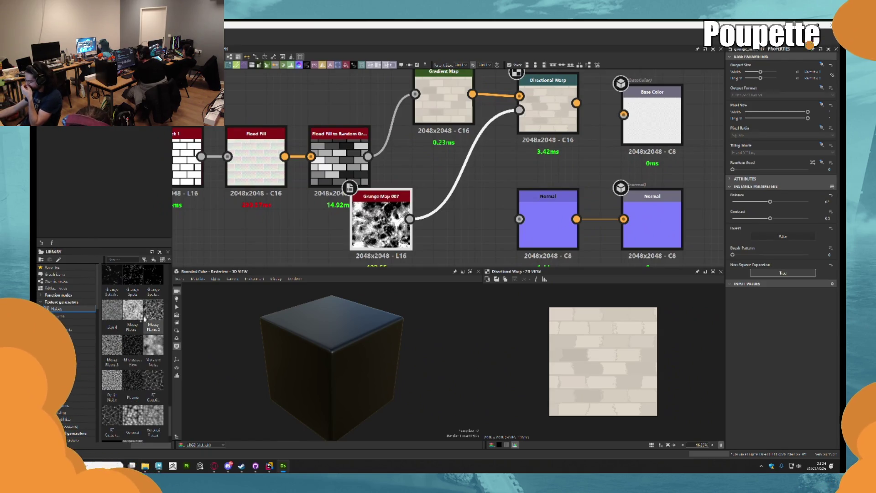
scroll(143, 322, down, 1)
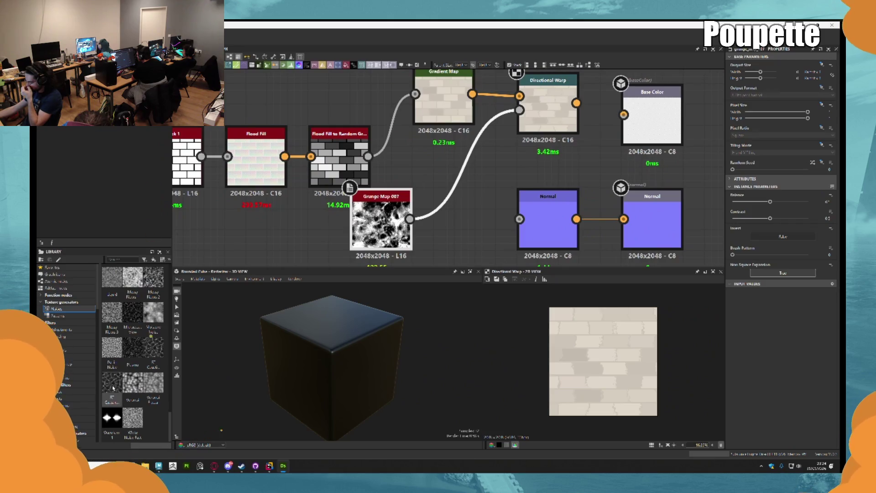
mouse_move(133, 386)
mouse_down()
mouse_move(411, 165)
mouse_move(401, 158)
mouse_up()
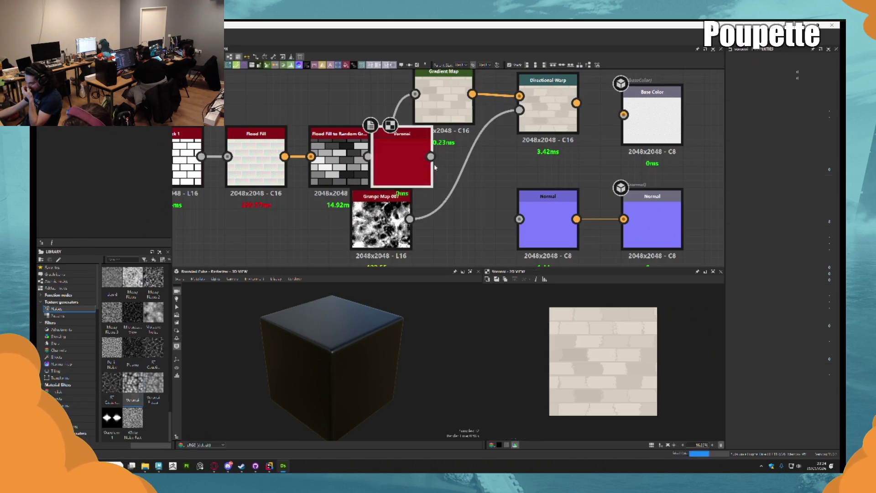
click(384, 225)
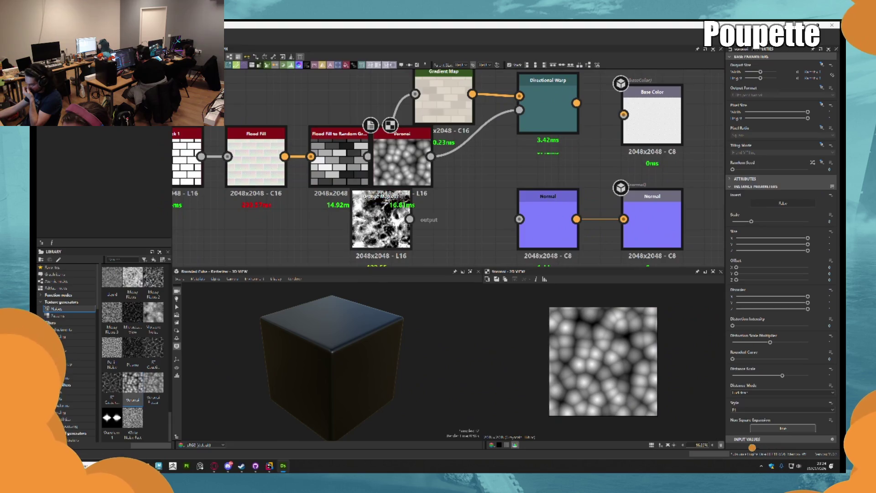
key(Delete)
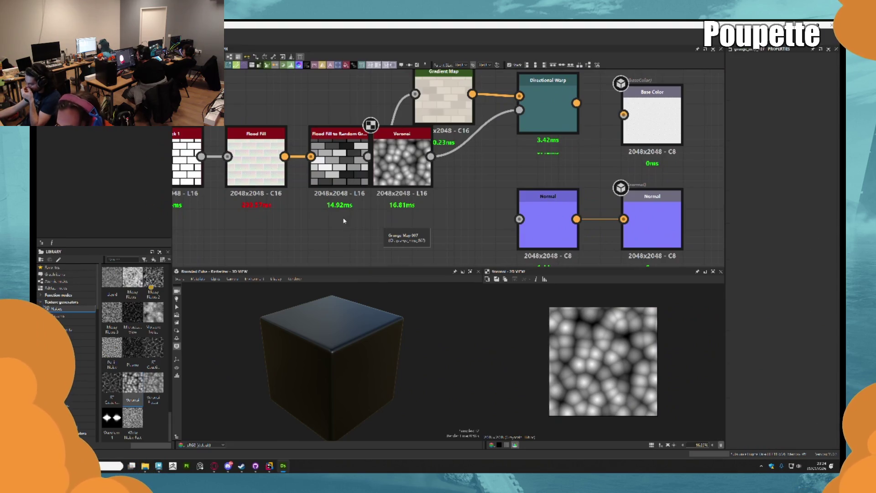
drag(402, 156, 423, 176)
click(552, 114)
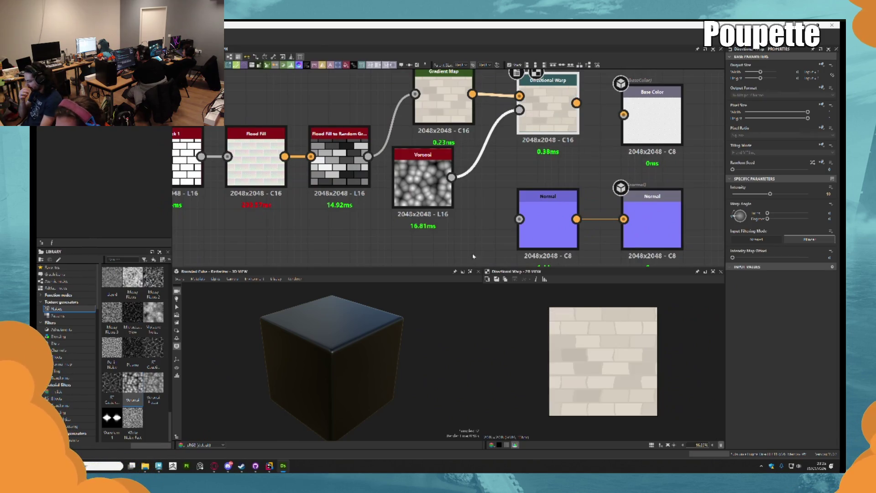
Add a Blur HQ Color node after the Directional Warp and lower its intensity
middle_drag(518, 174, 496, 243)
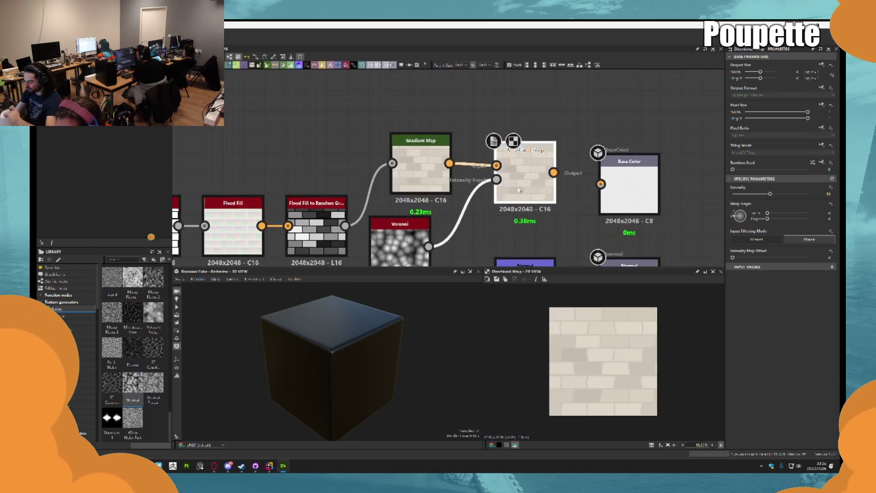
mouse_move(523, 175)
mouse_down()
mouse_move(503, 184)
mouse_move(556, 168)
mouse_up()
text(he)
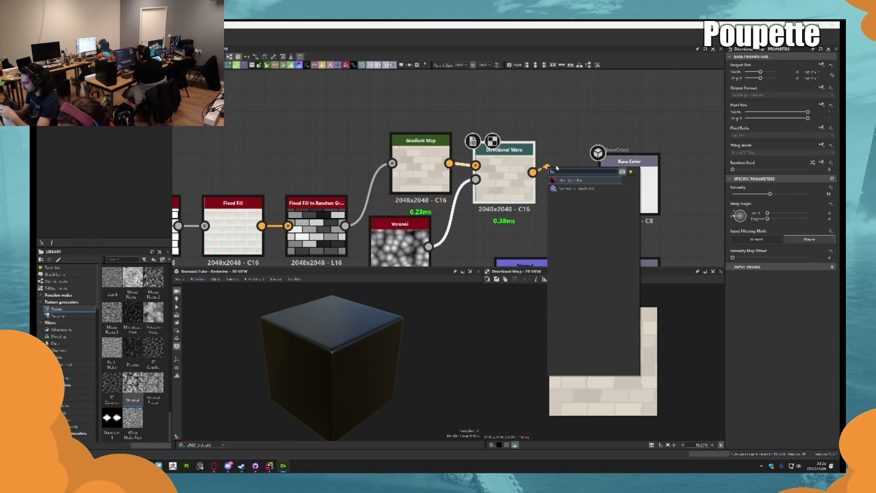
key(Return)
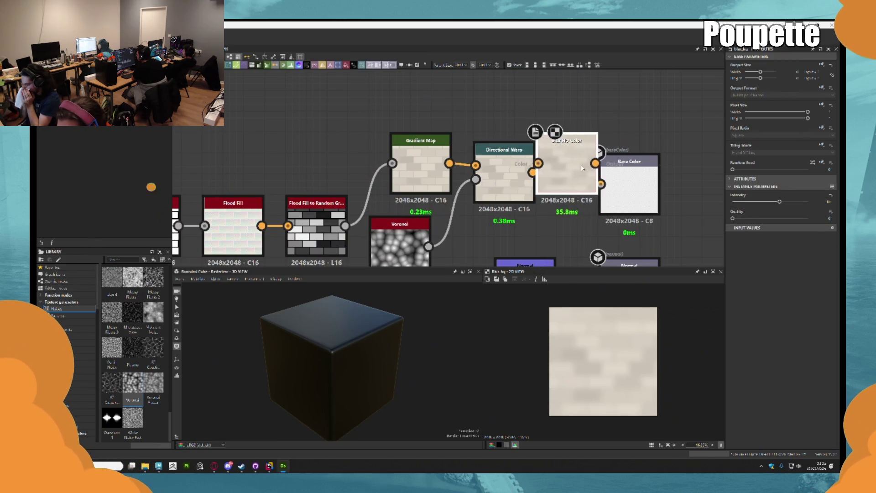
drag(779, 202, 760, 209)
Place the Base Color output right of Blur HQ Color and link the blur into it
click(639, 192)
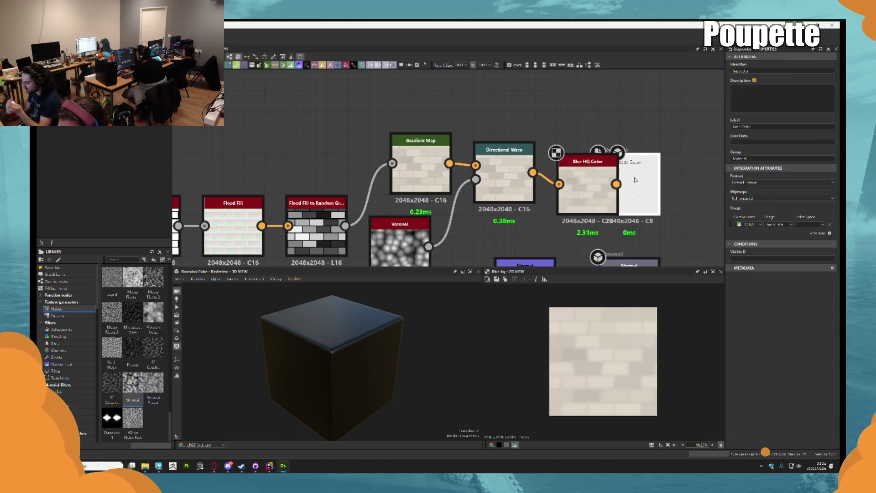
drag(639, 192, 701, 192)
drag(606, 177, 616, 167)
scroll(551, 215, down, 6)
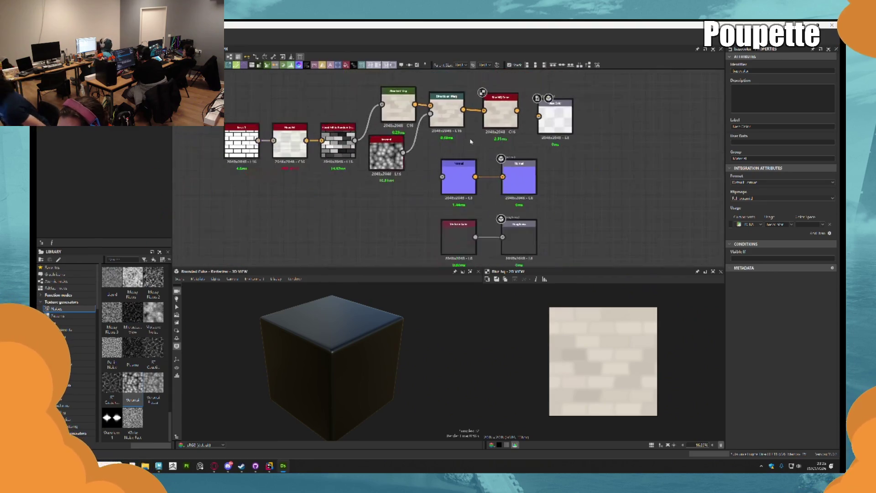
scroll(466, 131, up, 5)
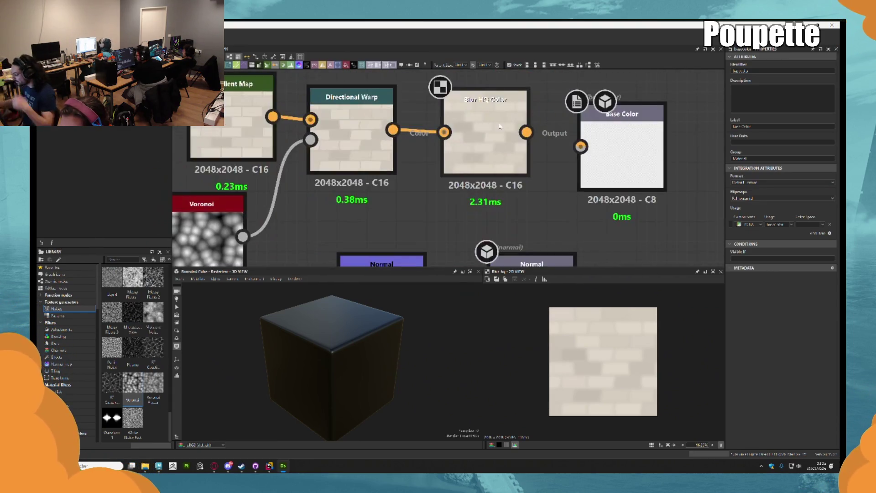
middle_drag(461, 178, 459, 130)
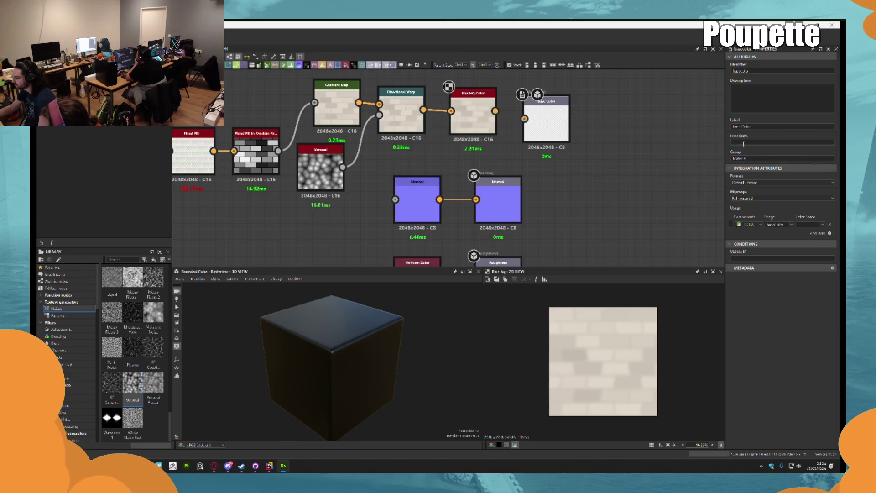
middle_drag(586, 169, 589, 166)
mouse_move(521, 178)
middle_down()
mouse_move(536, 206)
mouse_move(603, 249)
middle_up()
drag(530, 168, 560, 167)
scroll(346, 371, up, 2)
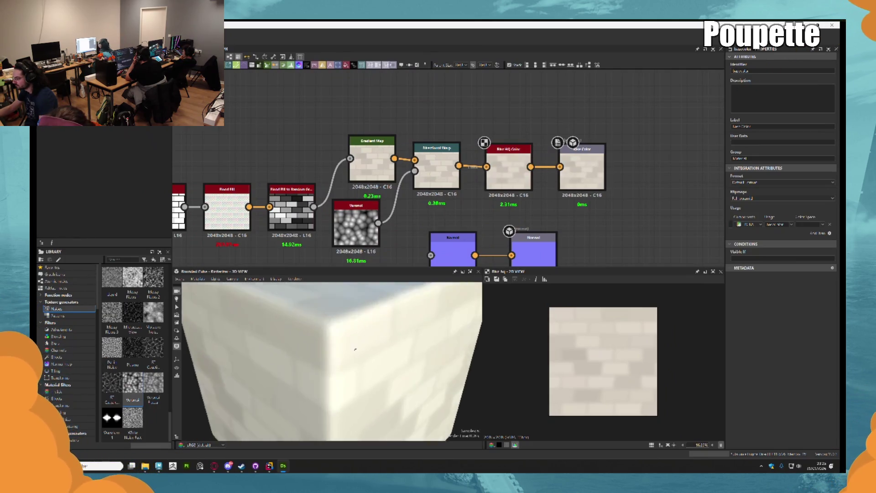
scroll(352, 328, down, 3)
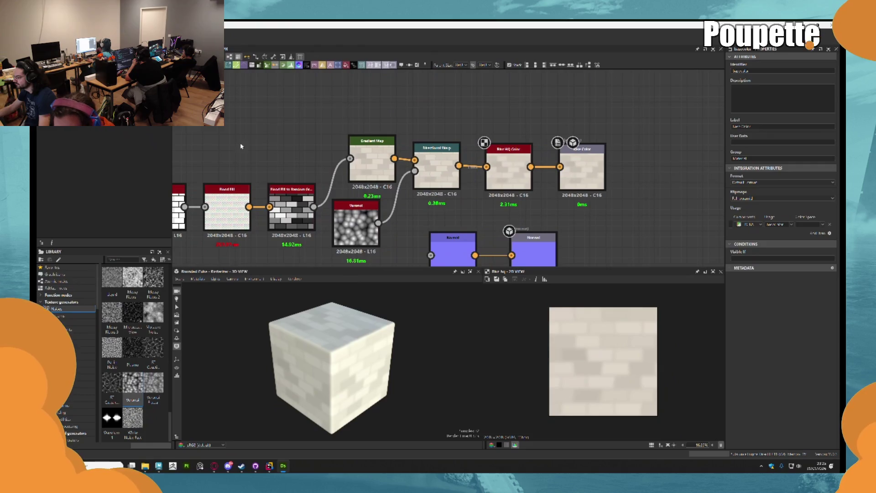
Set Brick 1's interstice width to minimum, adjust its scale, and move Voronoi below the Flood Fills
middle_drag(162, 207, 303, 166)
click(303, 167)
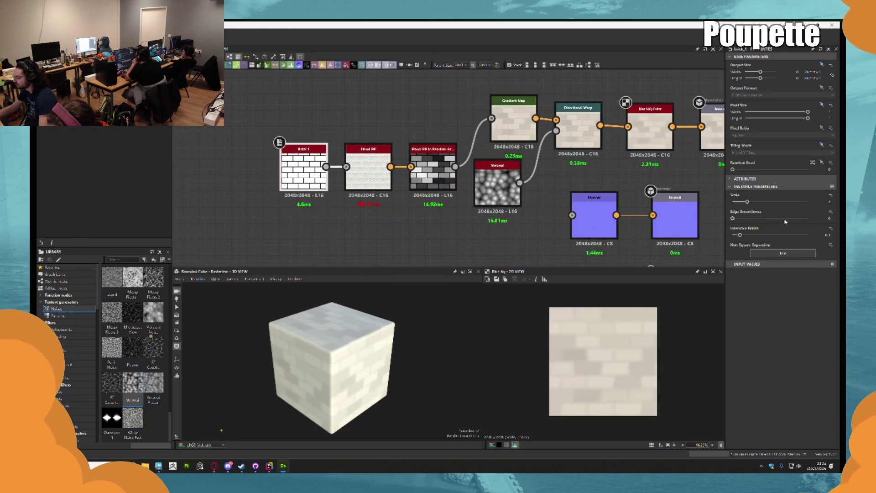
drag(749, 204, 743, 203)
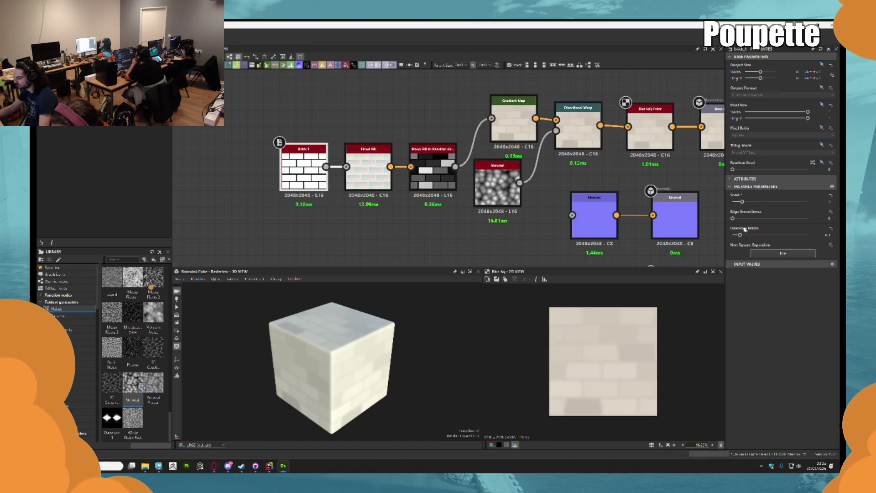
mouse_move(740, 235)
mouse_down()
mouse_move(725, 230)
mouse_move(737, 236)
mouse_up()
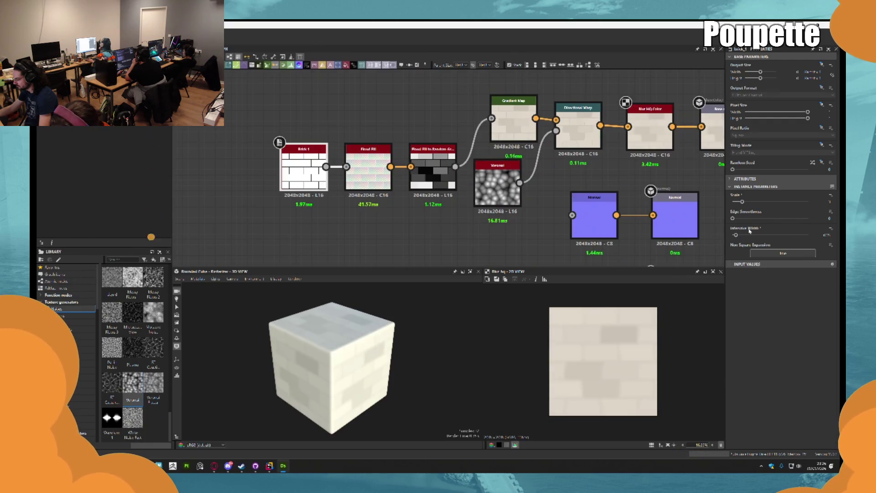
mouse_move(539, 198)
middle_down()
mouse_move(487, 184)
mouse_move(468, 159)
mouse_move(548, 154)
mouse_move(541, 168)
middle_up()
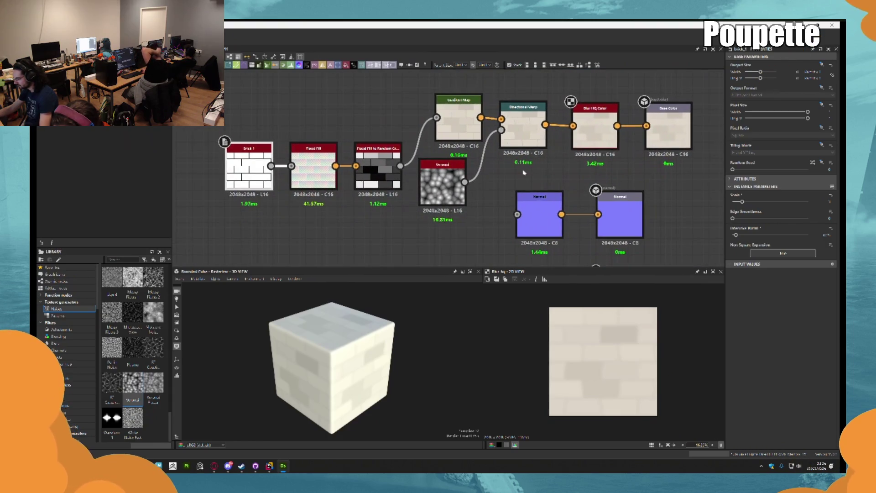
mouse_move(443, 182)
mouse_down()
mouse_move(345, 239)
mouse_move(215, 234)
mouse_move(232, 244)
mouse_up()
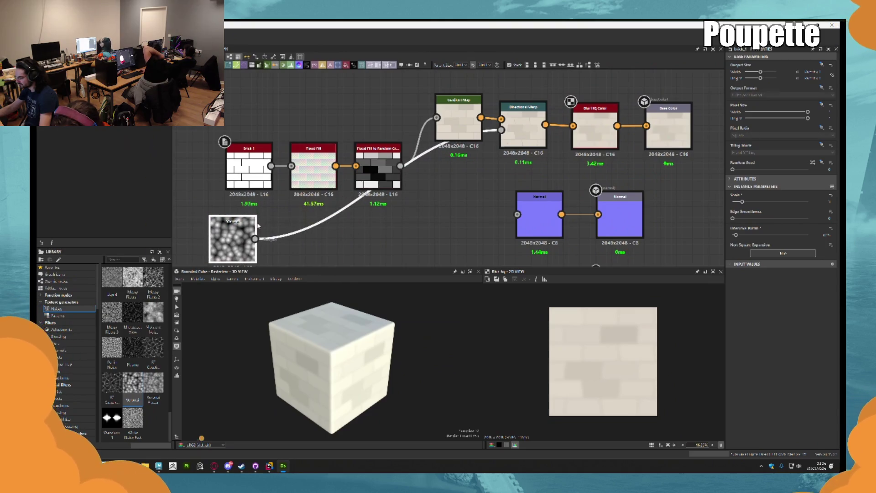
Park the Voronoi node at the lower left, deselect it, and switch to Discord
mouse_move(523, 119)
mouse_down()
mouse_move(446, 209)
mouse_move(354, 226)
mouse_move(524, 121)
mouse_up()
click(506, 197)
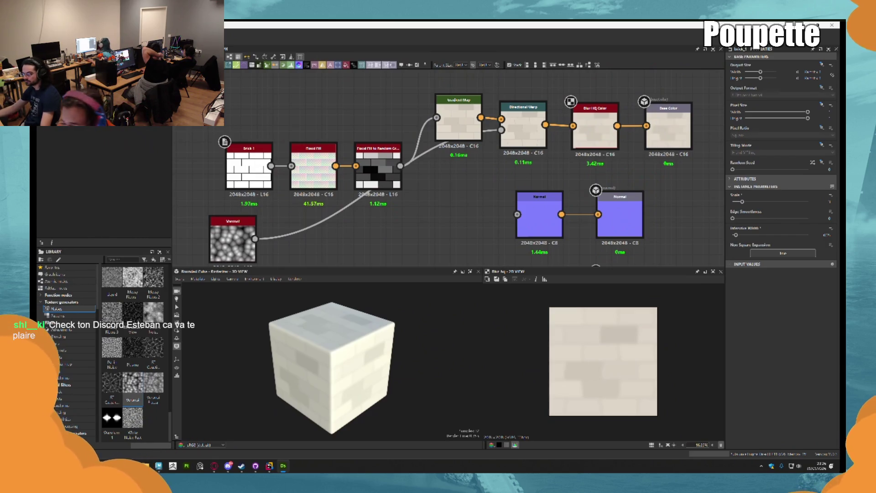
scroll(318, 345, up, 10)
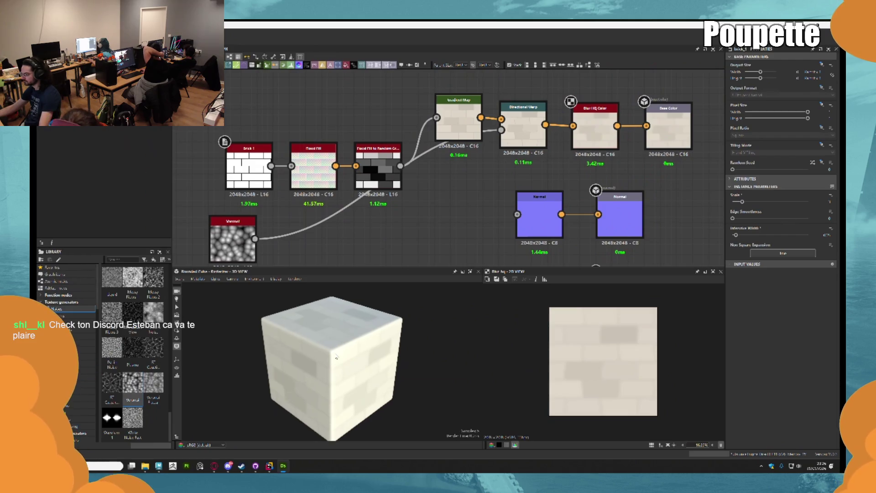
scroll(319, 345, down, 10)
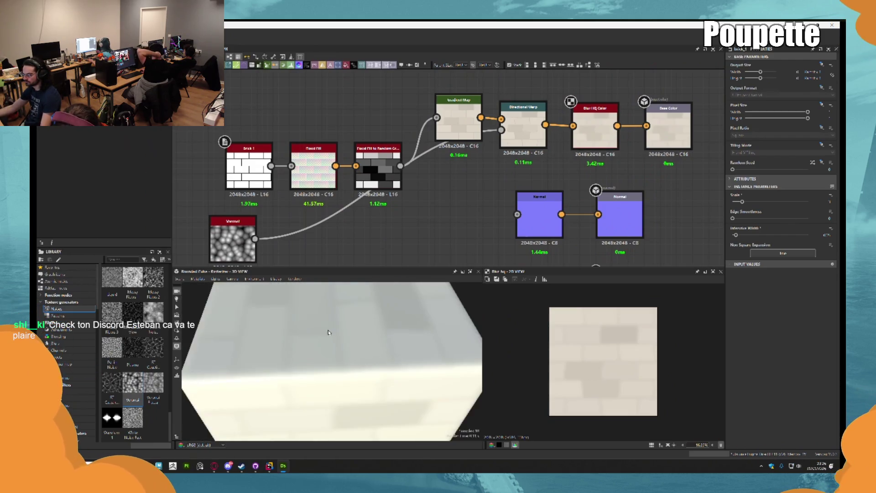
middle_drag(431, 210, 390, 227)
scroll(390, 227, down, 3)
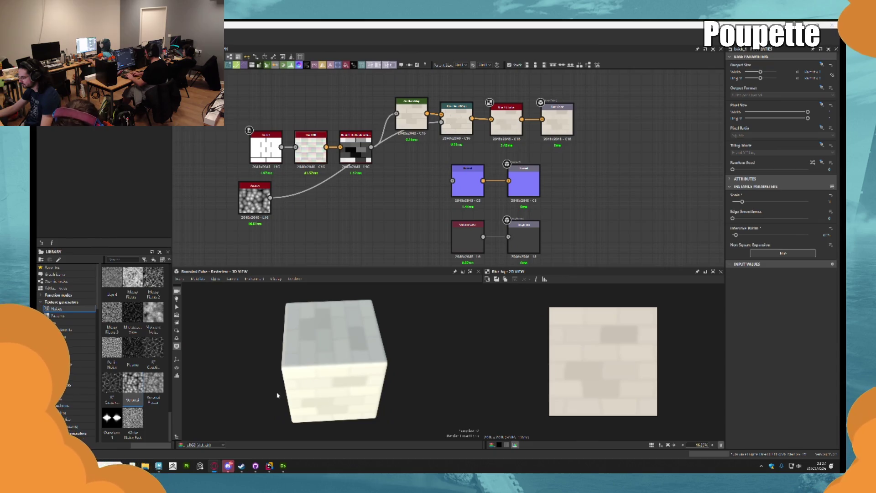
click(233, 467)
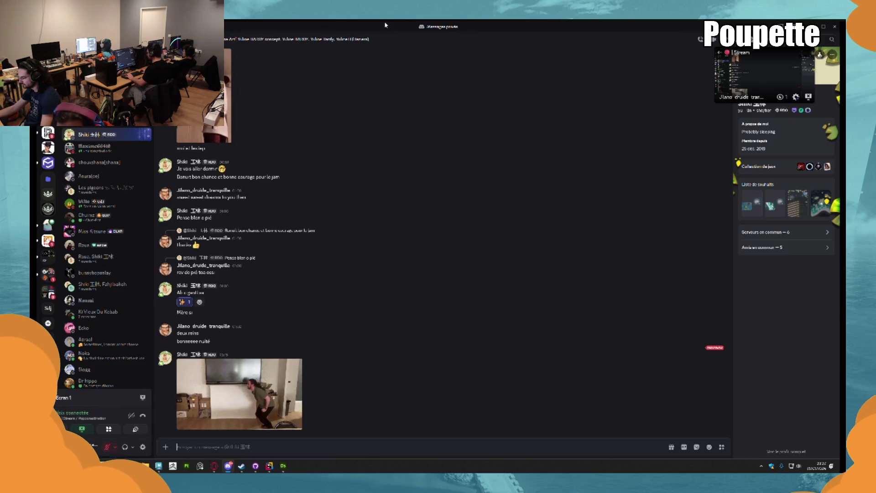
Switch to Substance Designer, then return to the Discord server channel
key(alt+Tab)
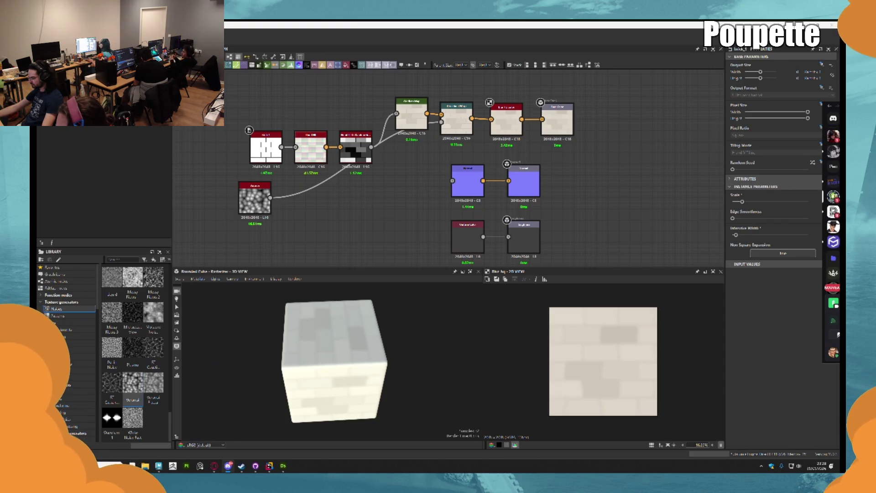
key(alt+Tab)
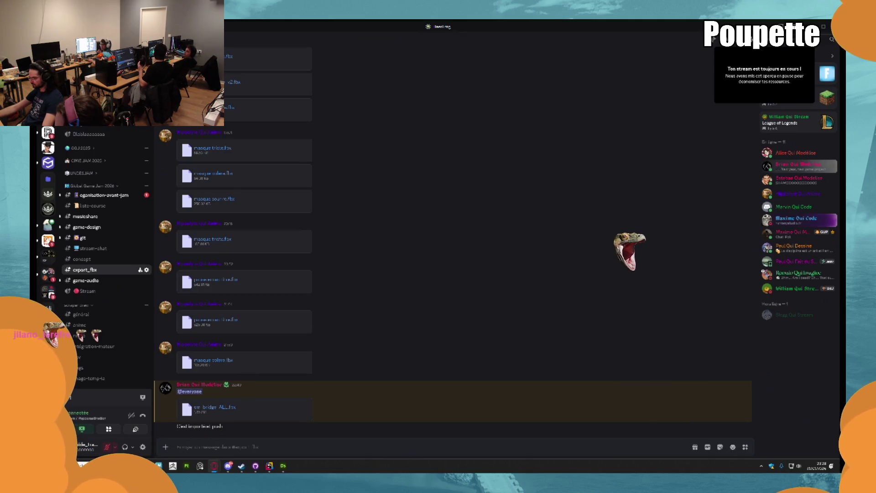
key(alt+Tab)
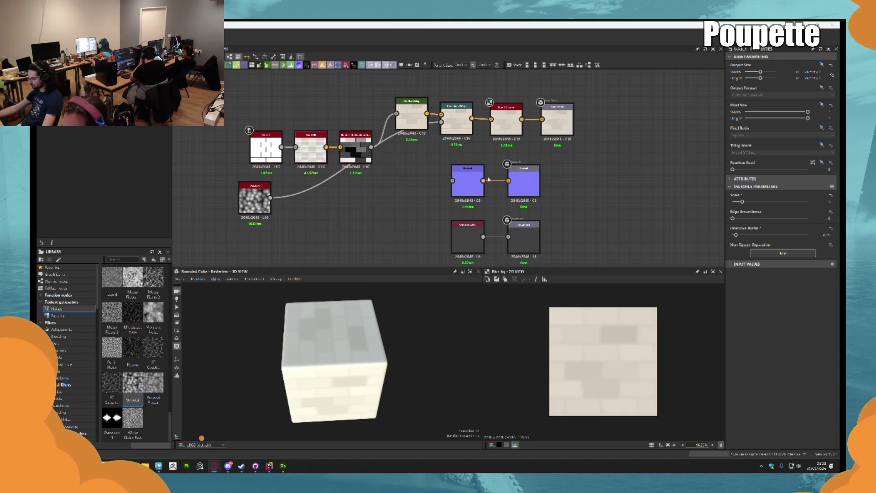
scroll(446, 135, up, 2)
Search 'cel' in the Library and add a Cells 2 pattern node to the graph
scroll(472, 174, down, 5)
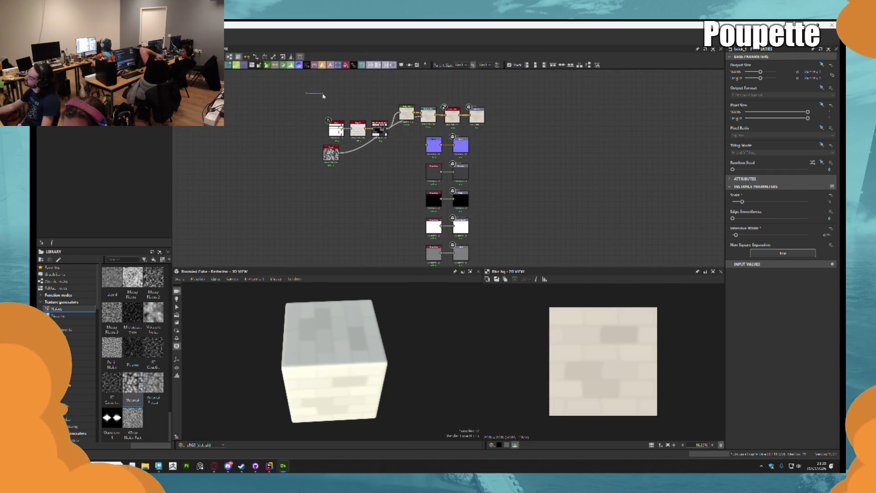
scroll(348, 130, up, 4)
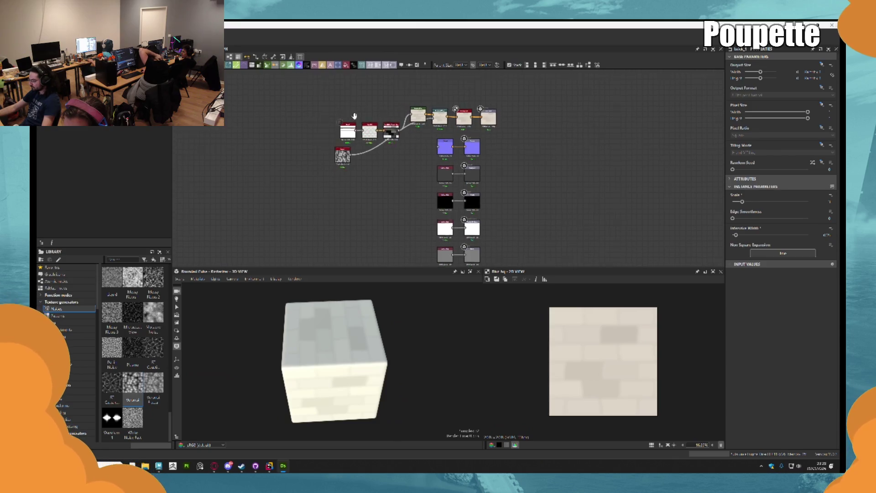
key(space)
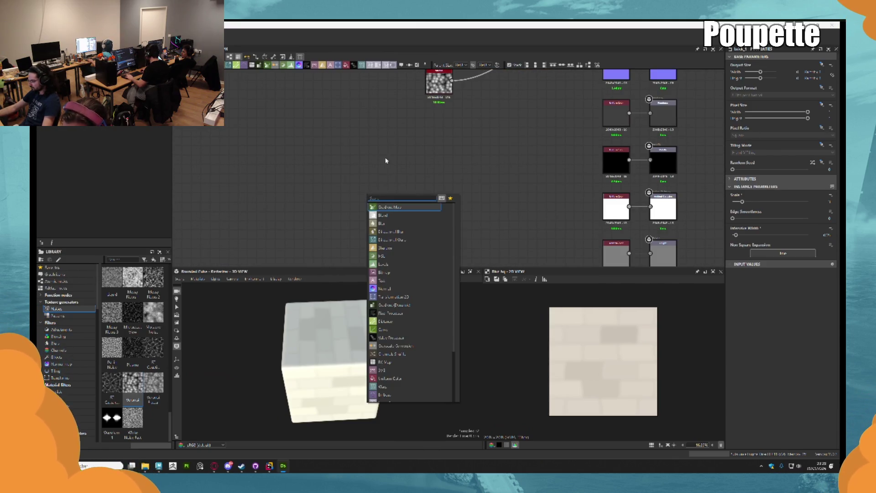
key(Escape)
scroll(136, 346, down, 5)
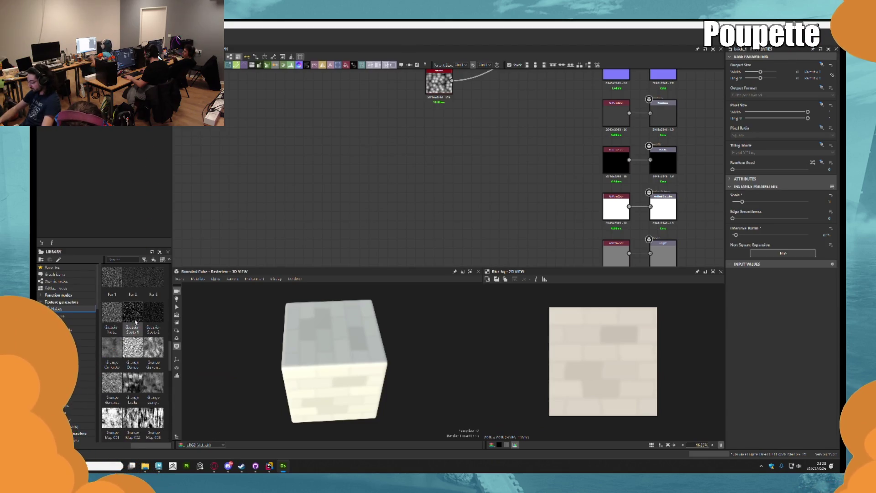
scroll(130, 299, up, 3)
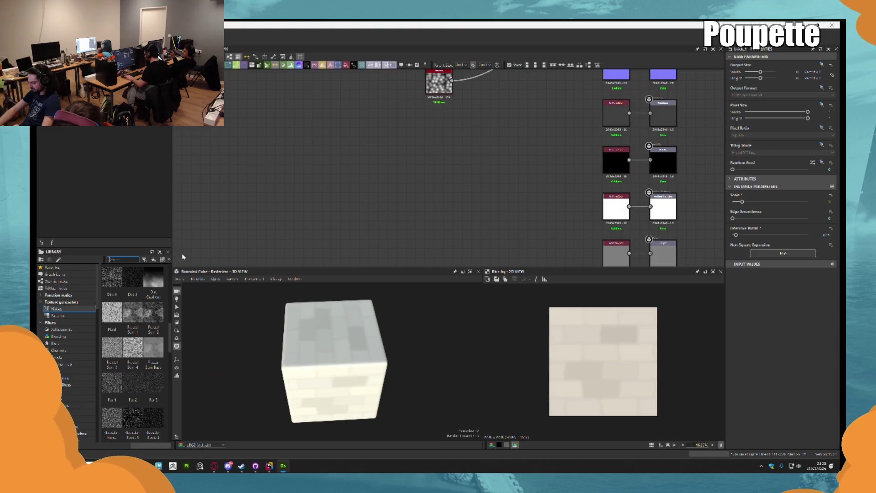
text(cel)
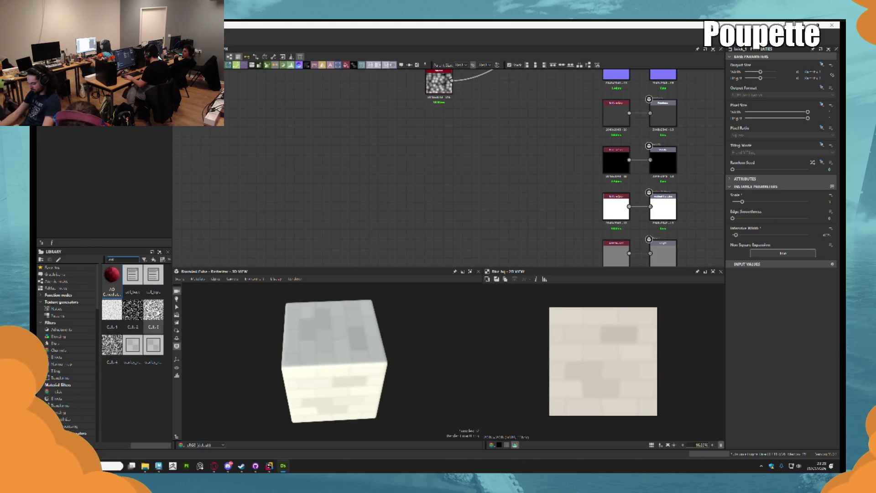
mouse_move(132, 311)
mouse_down()
mouse_move(379, 168)
mouse_move(466, 133)
mouse_up()
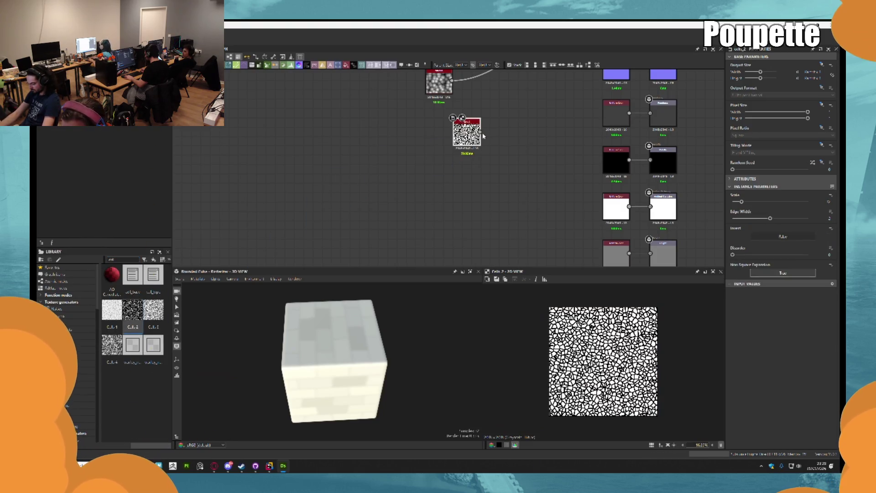
scroll(483, 135, up, 5)
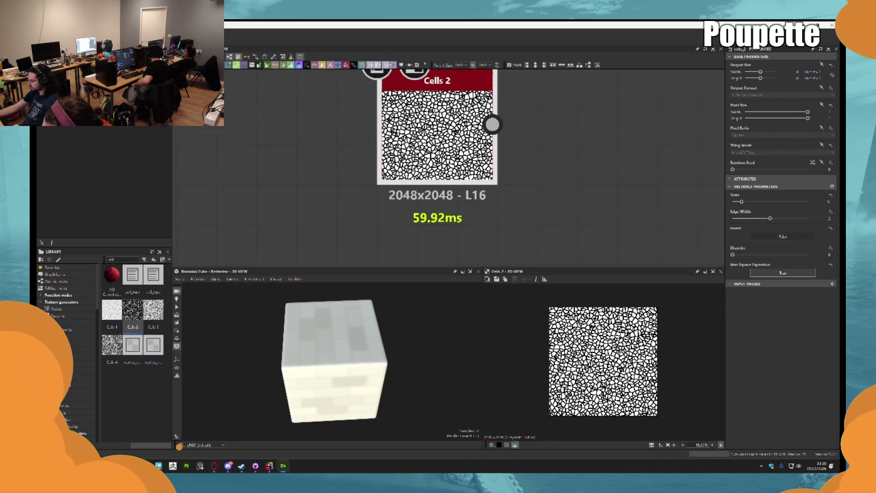
Lower the Cells 2 scale for much larger cells, then switch to Discord
key(alt+Tab)
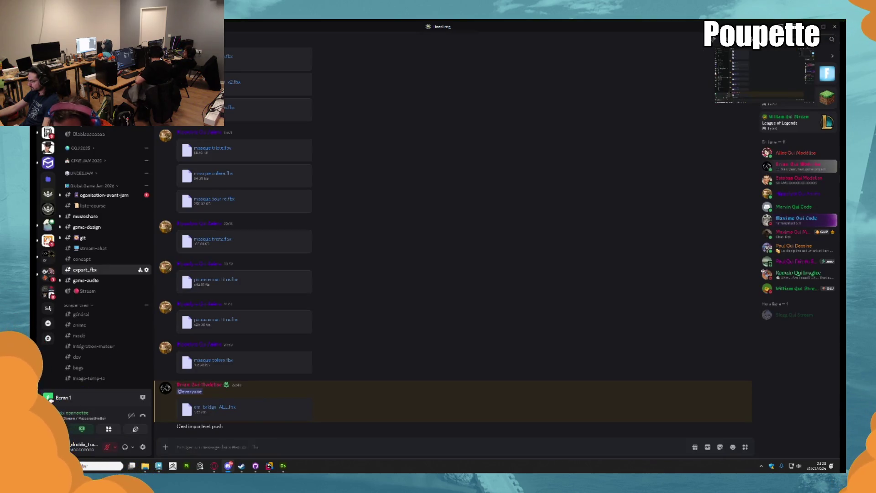
key(alt+Tab)
scroll(467, 80, down, 3)
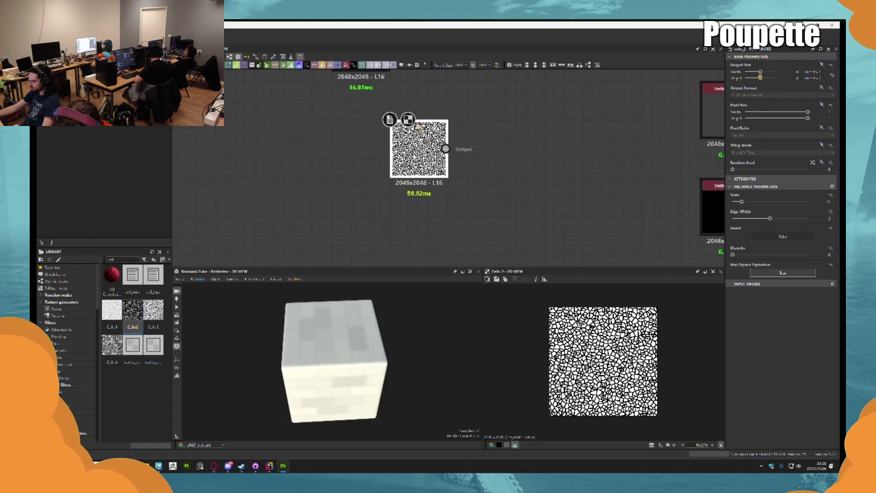
scroll(468, 80, up, 1)
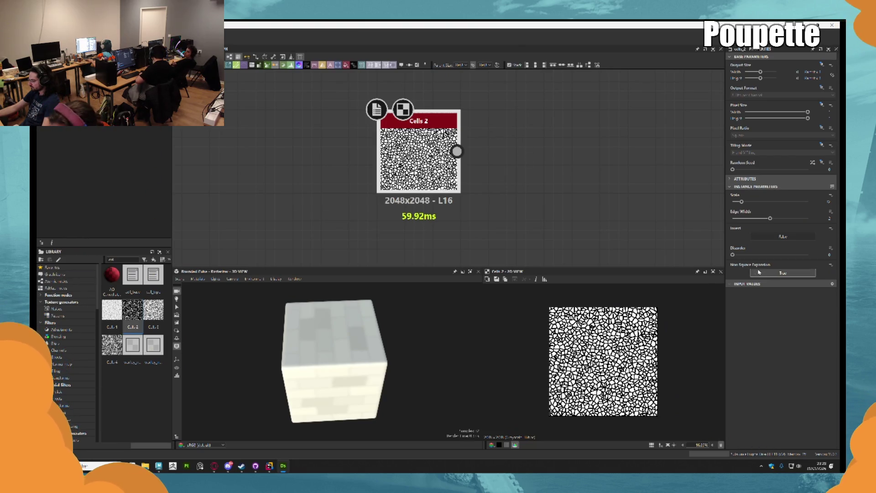
scroll(419, 150, up, 1)
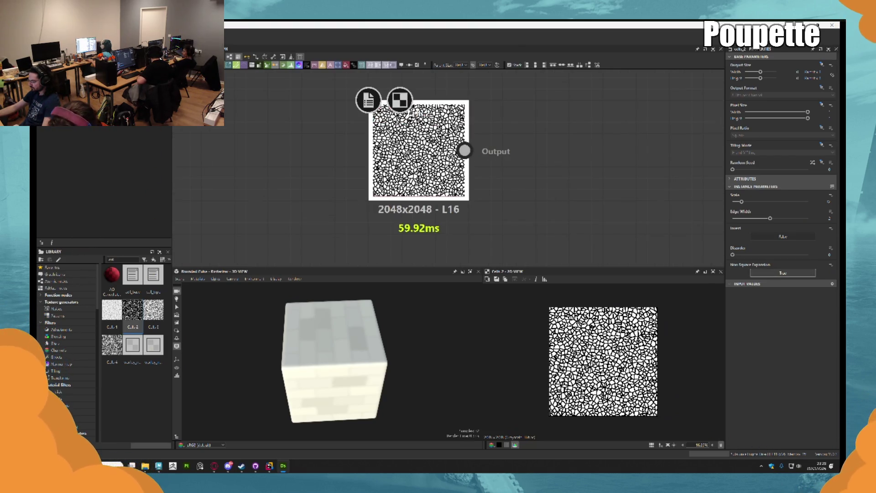
mouse_move(742, 201)
mouse_down()
mouse_move(725, 204)
mouse_move(736, 205)
mouse_up()
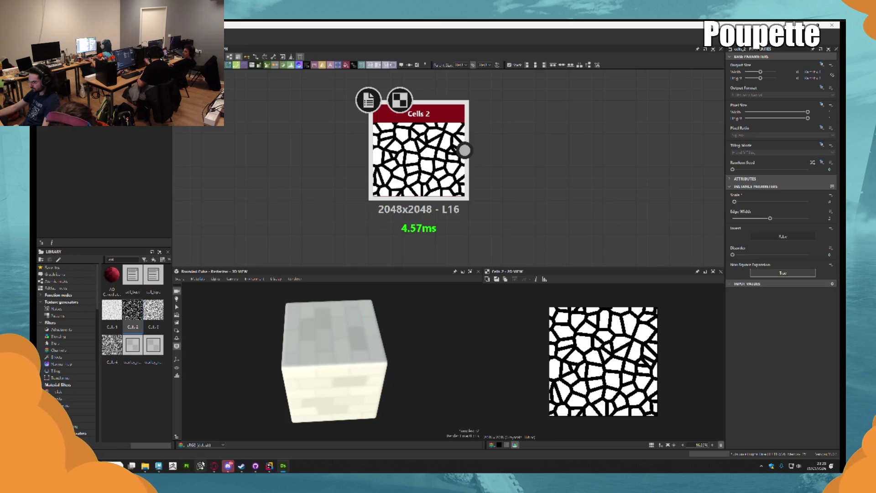
click(227, 465)
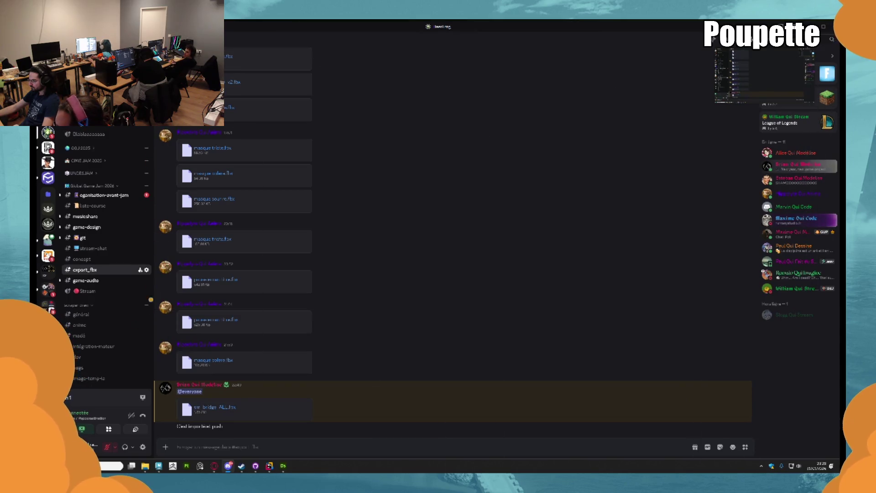
Return from Discord to the Substance Designer graph
key(alt+Tab)
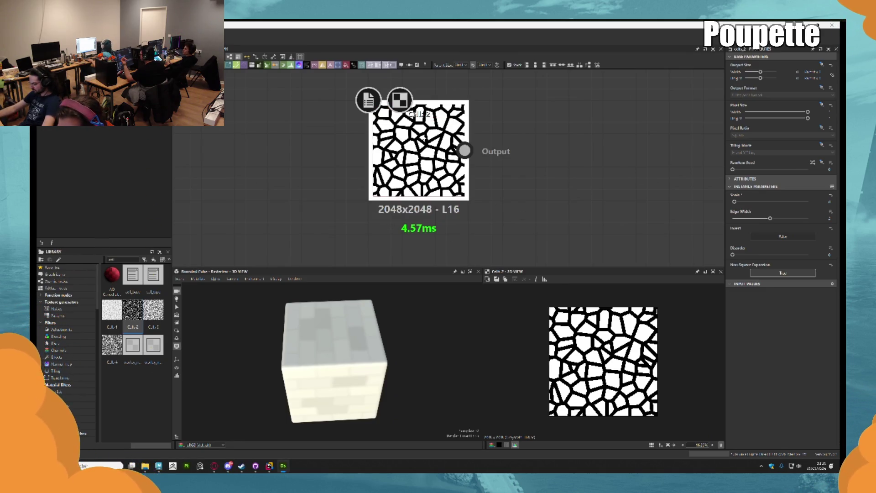
Thin the Cells 2 cell edges and add a Warp node fed by Cells 2
drag(771, 218, 742, 220)
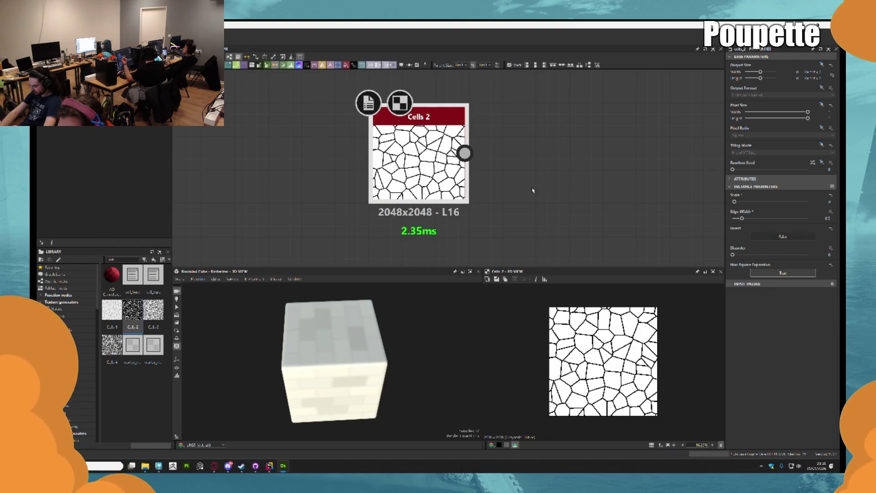
drag(465, 153, 509, 152)
text(wa)
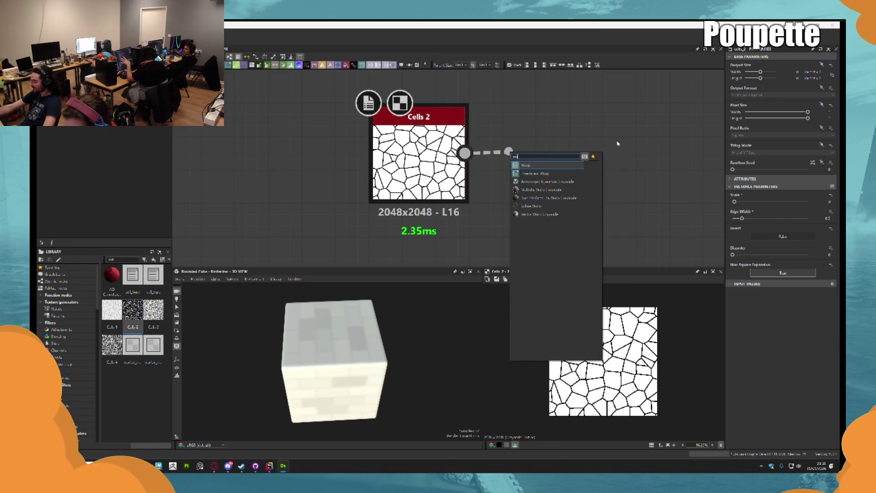
text(r)
key(Return)
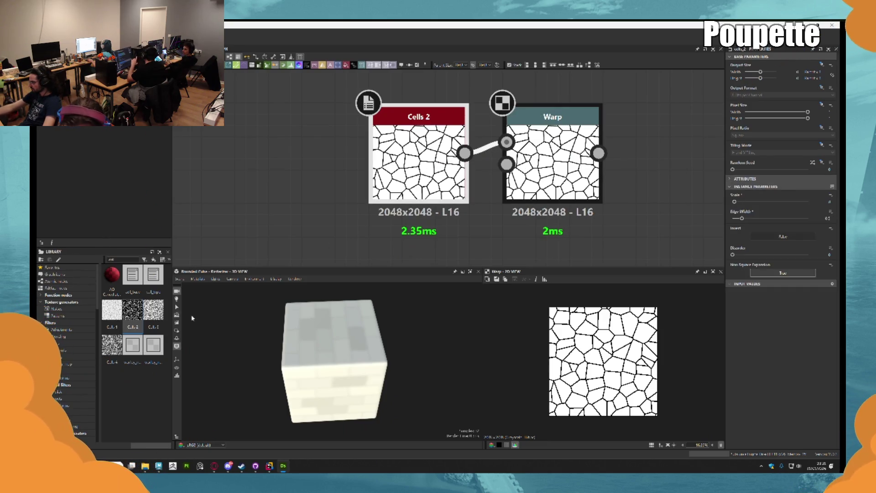
Swap Cells 2 for a large-celled Cells 4 wired into the Warp's input
mouse_move(112, 345)
mouse_down()
mouse_move(279, 217)
mouse_move(283, 192)
mouse_up()
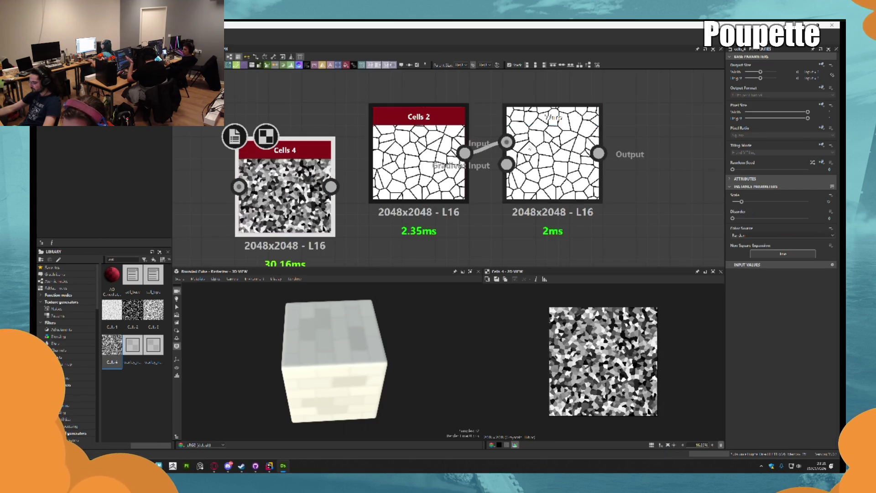
key(Delete)
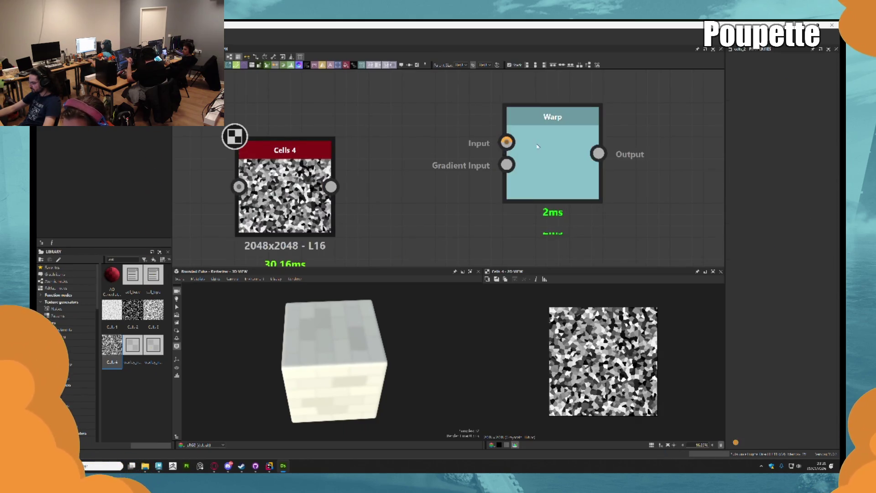
click(539, 146)
drag(283, 201, 383, 166)
drag(742, 201, 734, 202)
mouse_move(432, 153)
mouse_down()
mouse_move(506, 155)
mouse_move(507, 143)
mouse_move(555, 140)
mouse_move(588, 154)
mouse_move(589, 139)
mouse_up()
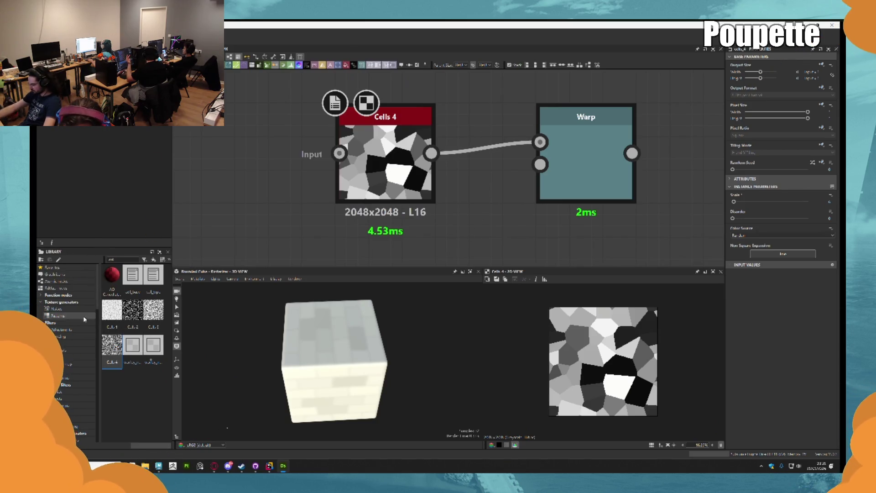
click(66, 307)
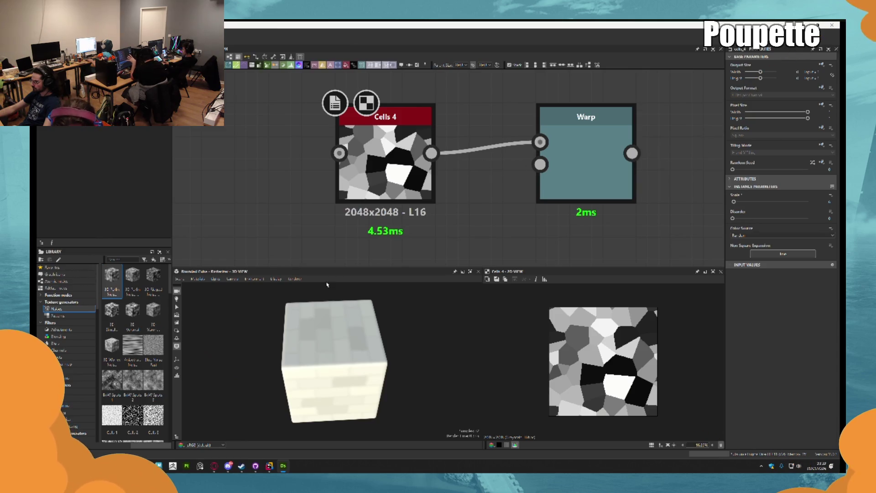
Search 'perl', add a Gaussian Noise below Cells 4, and connect it to Warp's Gradient Input
scroll(147, 330, down, 8)
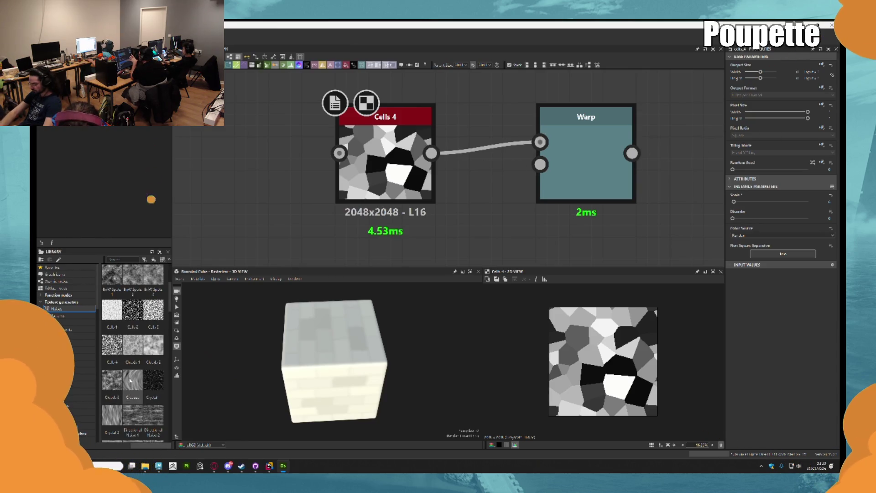
click(118, 259)
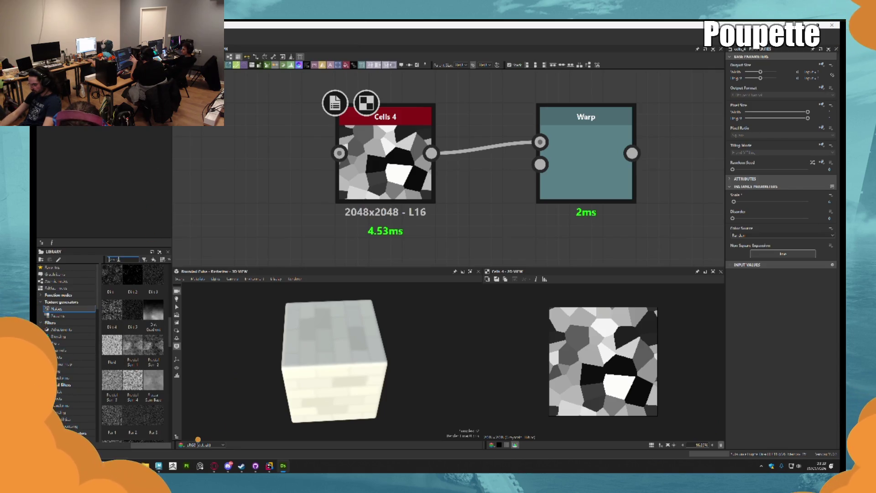
text(perl)
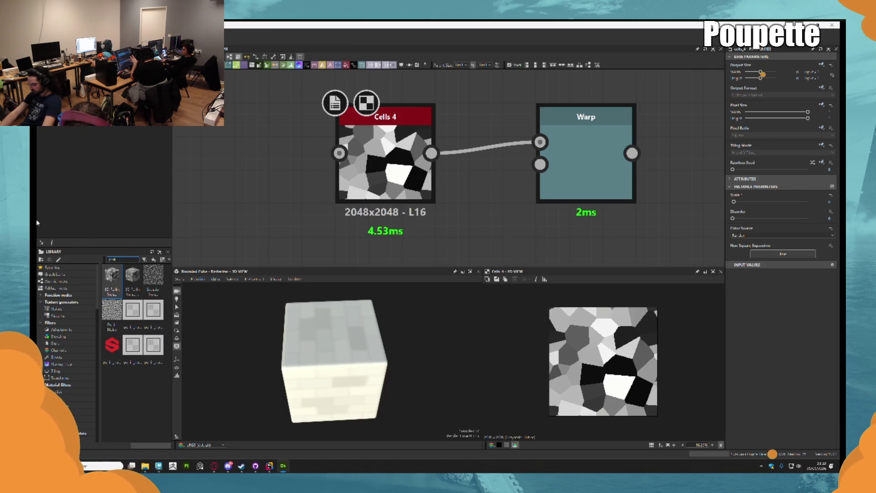
drag(157, 282, 415, 257)
drag(427, 261, 449, 223)
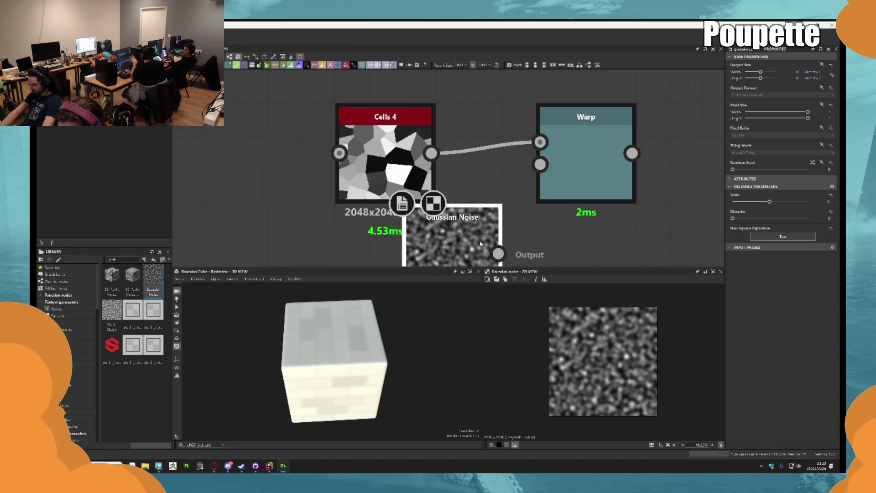
drag(498, 253, 540, 164)
Lower the Gaussian Noise scale so the Warp distorts the cells only gently
click(582, 131)
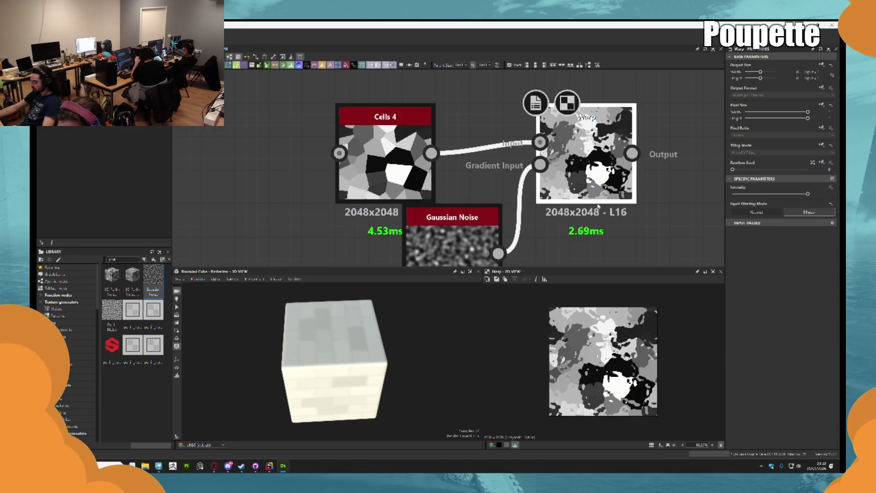
click(479, 229)
right_click(546, 187)
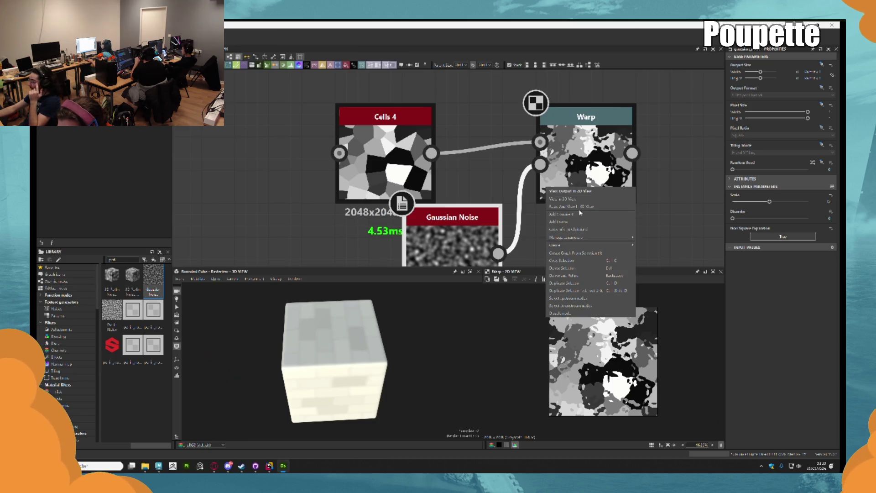
click(778, 204)
drag(770, 201, 743, 202)
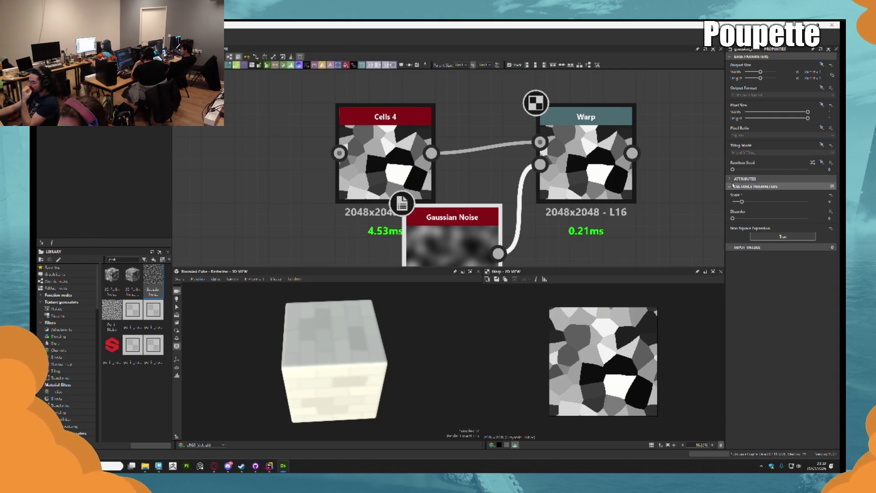
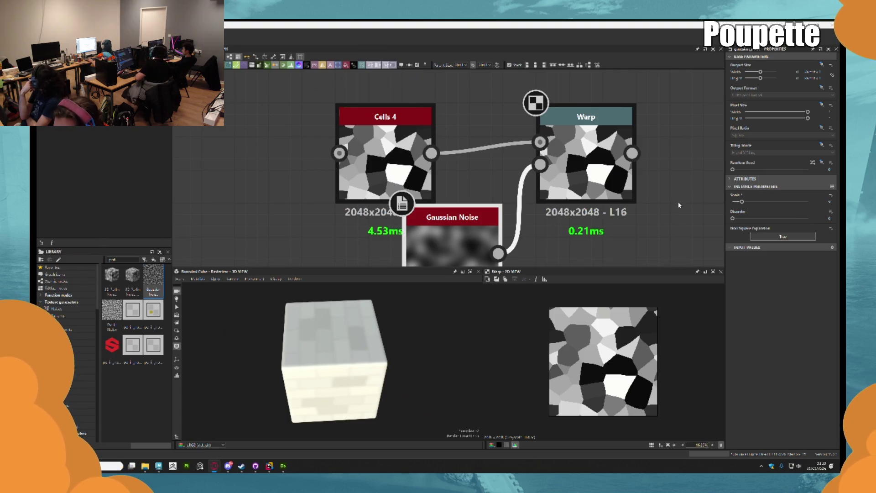
Add an Edge Detect node after Warp and raise its Edge Roundness to about 4.18
right_click(656, 162)
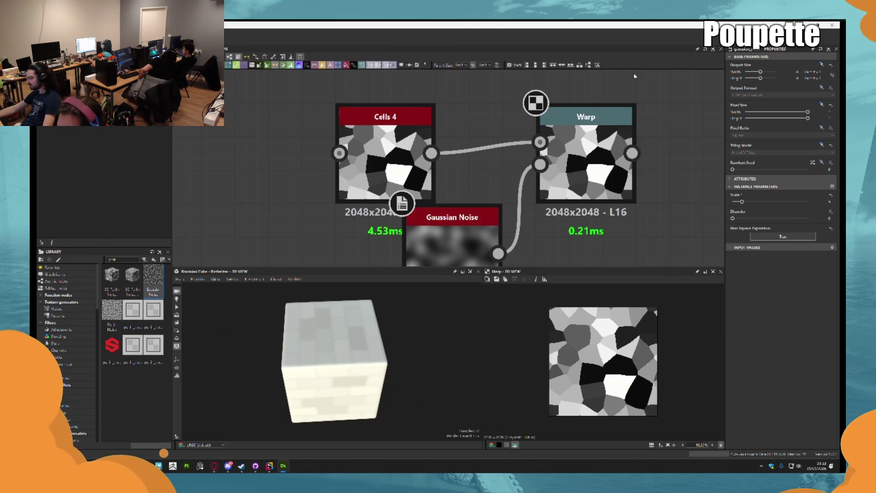
middle_drag(656, 162, 569, 126)
drag(546, 119, 611, 119)
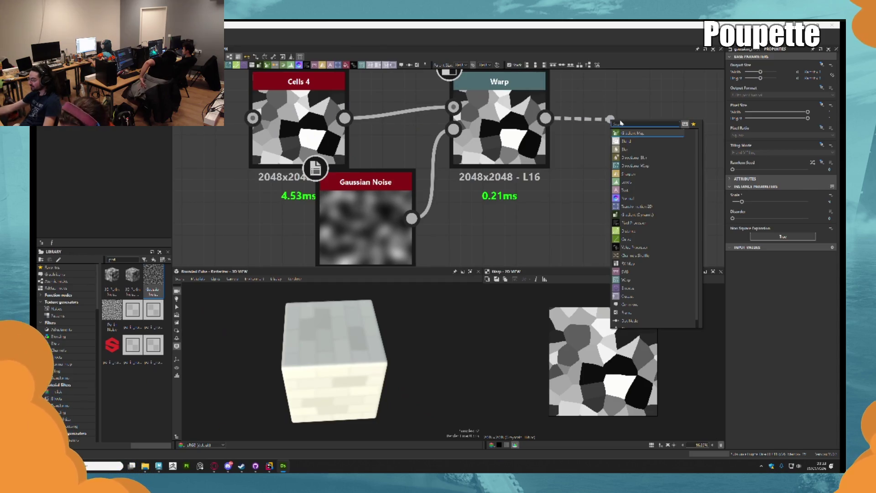
text(di)
key(BackSpace)
key(BackSpace)
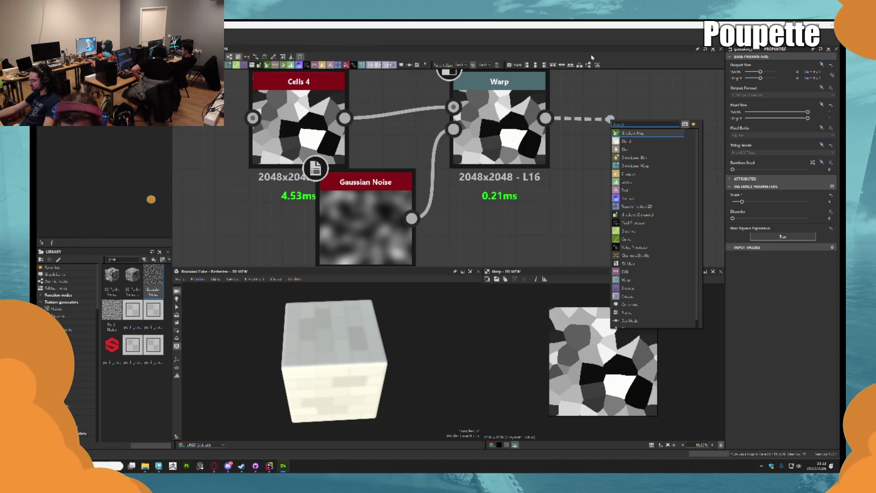
key(Escape)
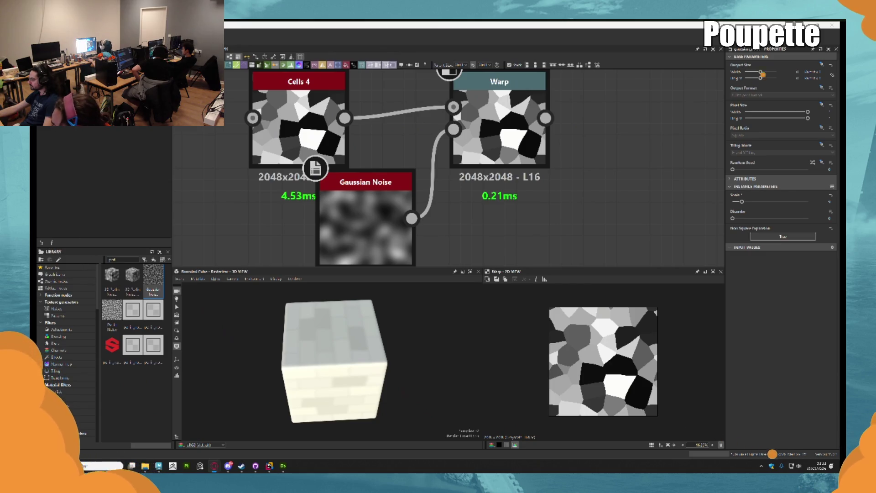
drag(545, 118, 605, 114)
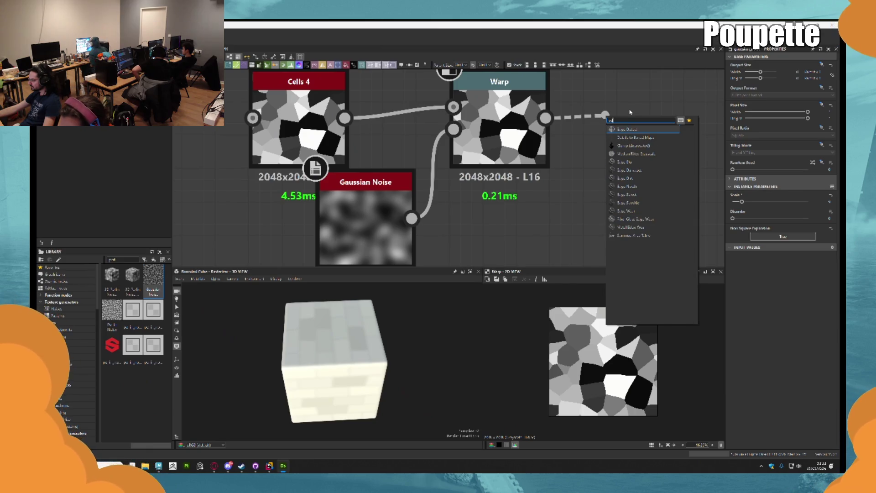
click(634, 137)
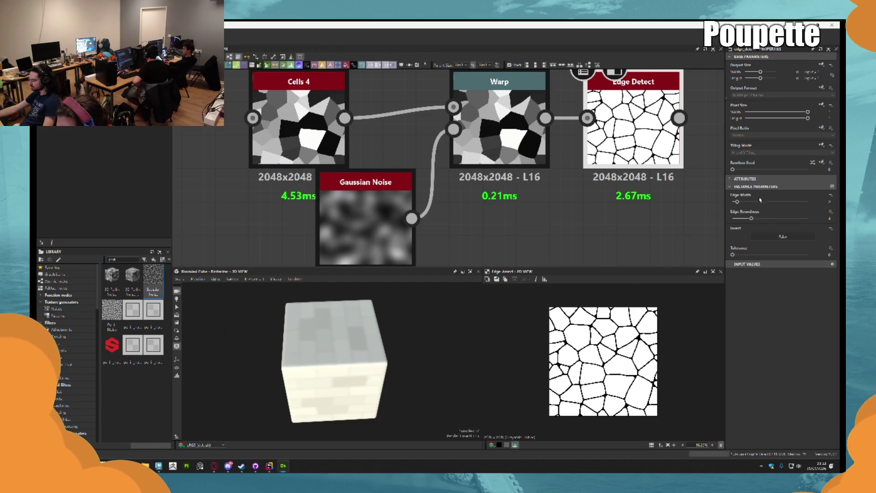
drag(748, 219, 731, 205)
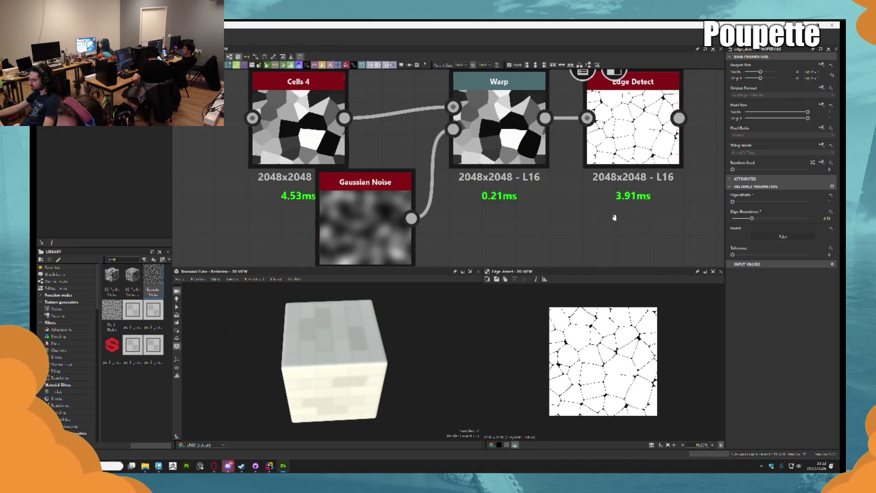
middle_drag(596, 232, 550, 233)
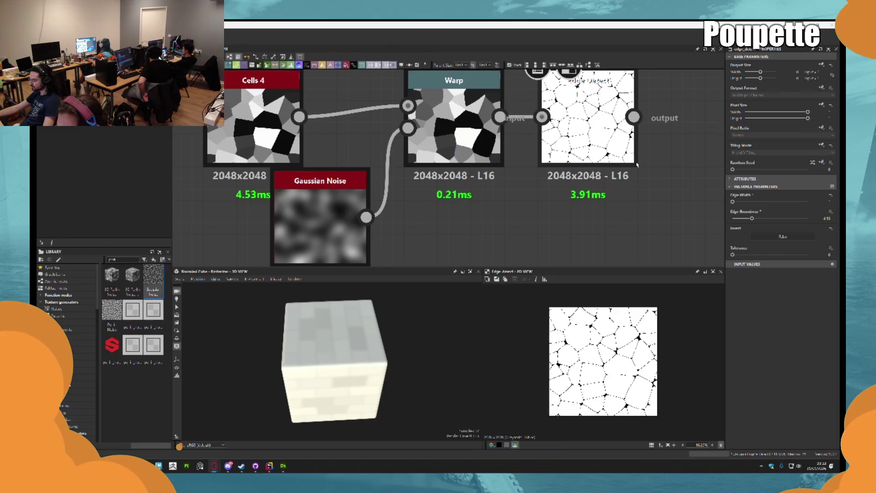
Zoom out and shift the framed node group left and down to make room
scroll(557, 187, down, 3)
scroll(594, 150, down, 2)
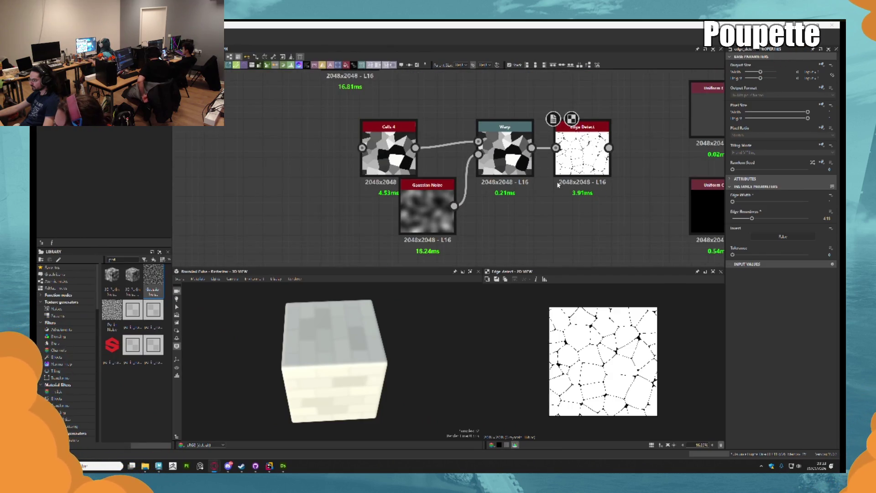
scroll(611, 166, up, 5)
scroll(593, 169, down, 2)
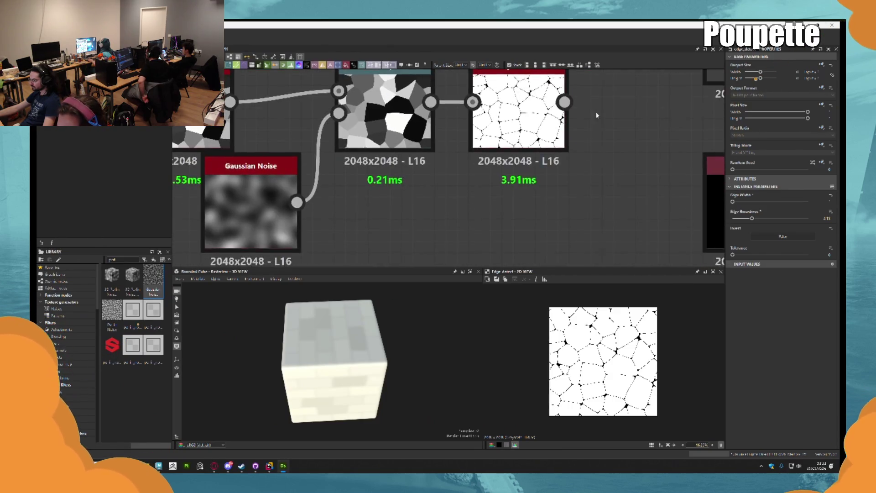
scroll(502, 182, up, 2)
scroll(480, 188, down, 1)
scroll(466, 189, up, 1)
mouse_move(466, 188)
middle_down()
mouse_move(486, 219)
mouse_move(462, 190)
middle_up()
scroll(462, 189, down, 5)
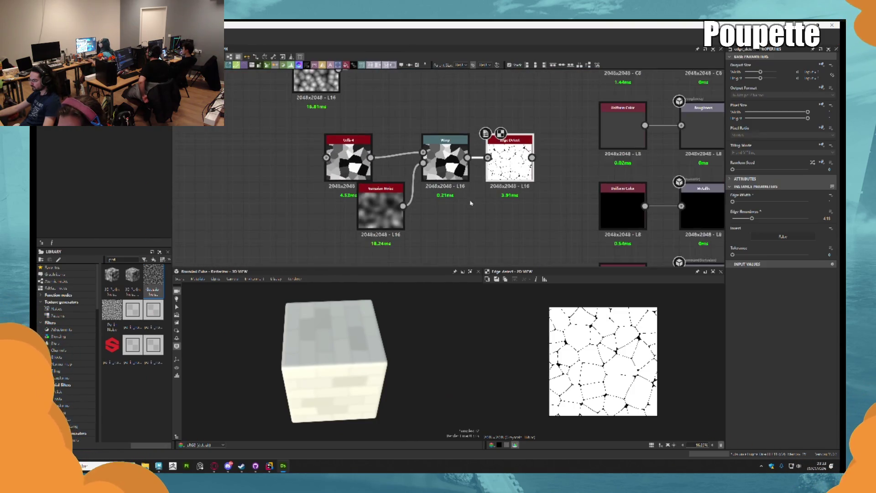
mouse_move(487, 157)
mouse_down()
mouse_move(444, 167)
mouse_move(429, 195)
mouse_up()
middle_drag(502, 135, 522, 205)
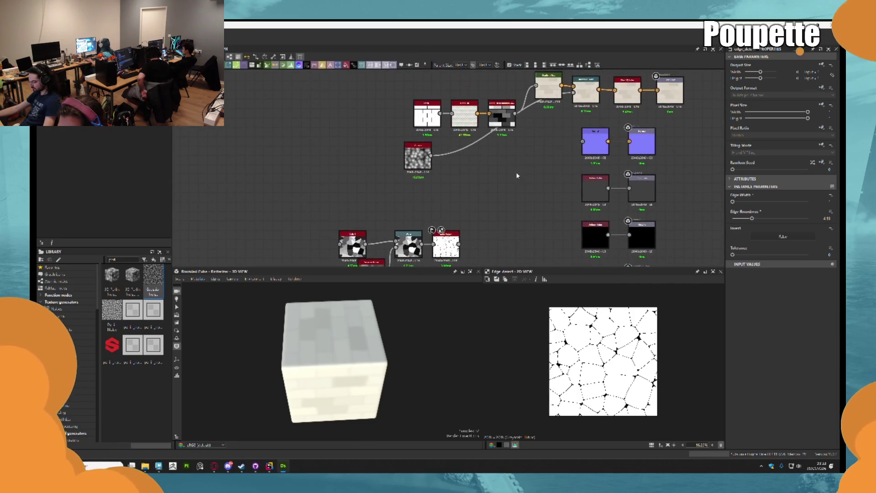
scroll(522, 206, down, 2)
Move the cream Gradient Map node down from the top row below the white node
drag(539, 106, 477, 249)
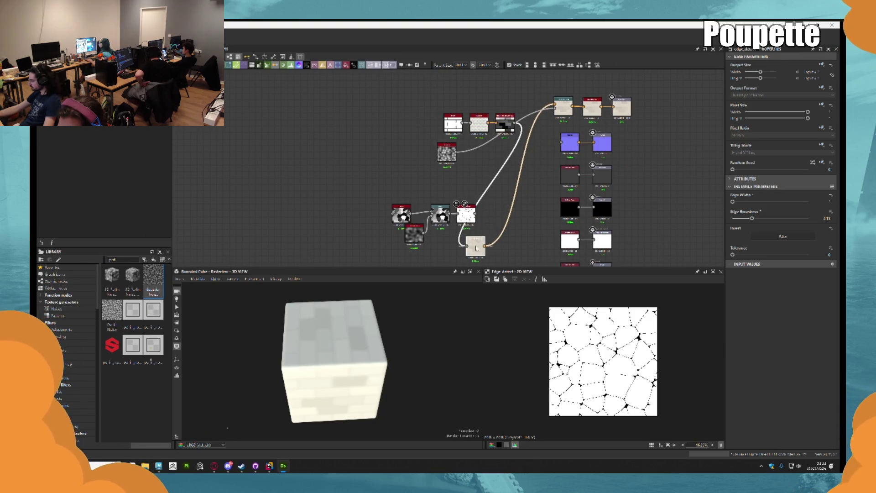
scroll(477, 250, up, 2)
middle_drag(477, 249, 446, 132)
click(488, 174)
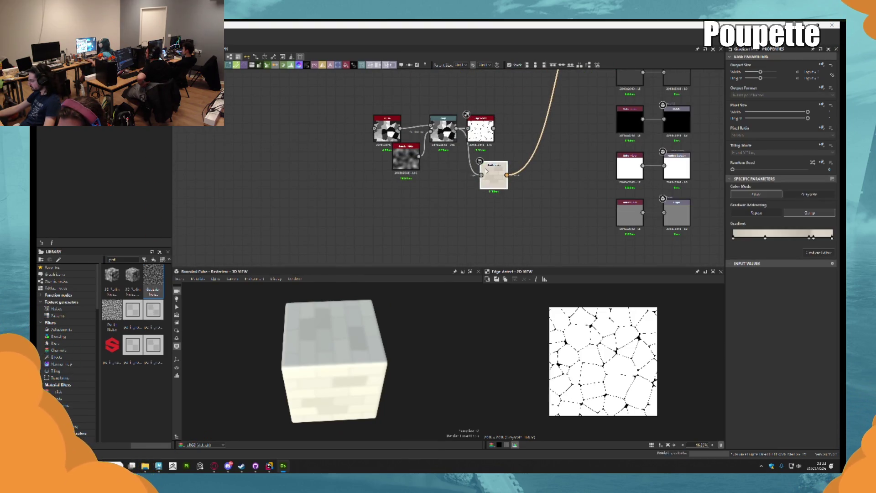
Reposition the Edge Detect node just above the Gradient Map
scroll(514, 165, up, 1)
scroll(514, 165, up, 1)
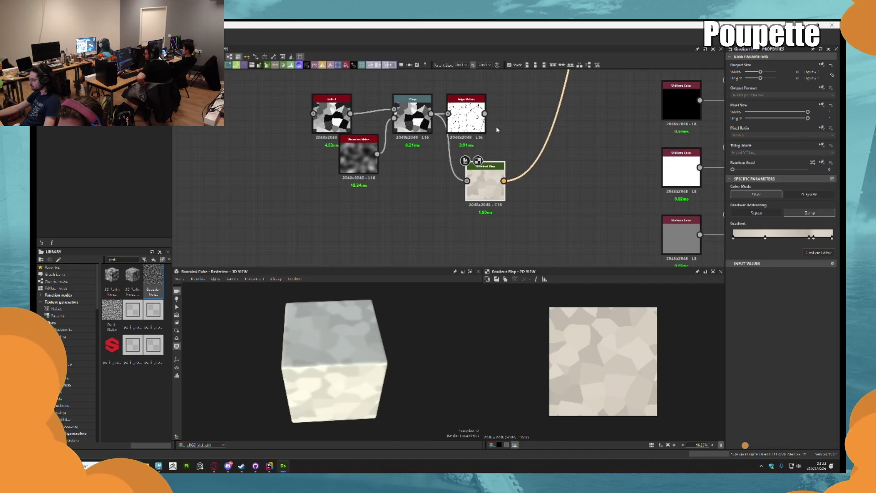
drag(468, 110, 487, 109)
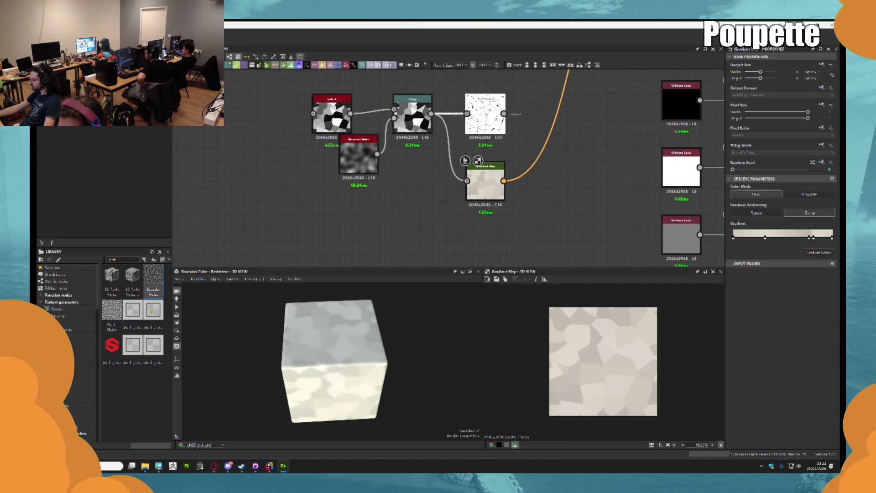
scroll(511, 133, up, 1)
scroll(511, 133, up, 1)
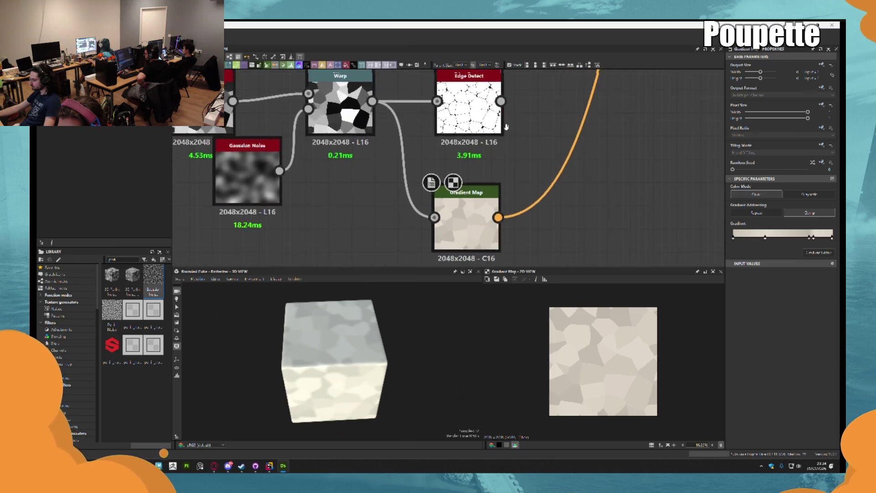
drag(504, 108, 545, 175)
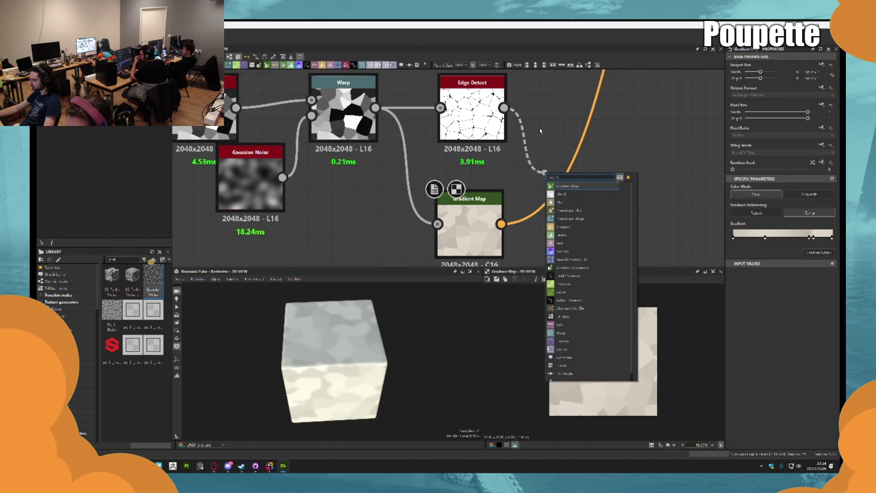
Add a Blend node fed by Edge Detect and connect Gradient Map to its Foreground
text(blend)
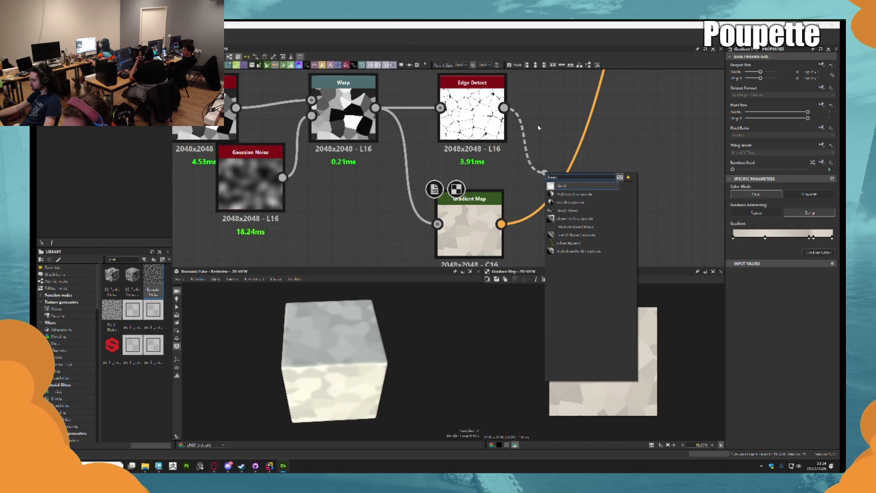
key(Return)
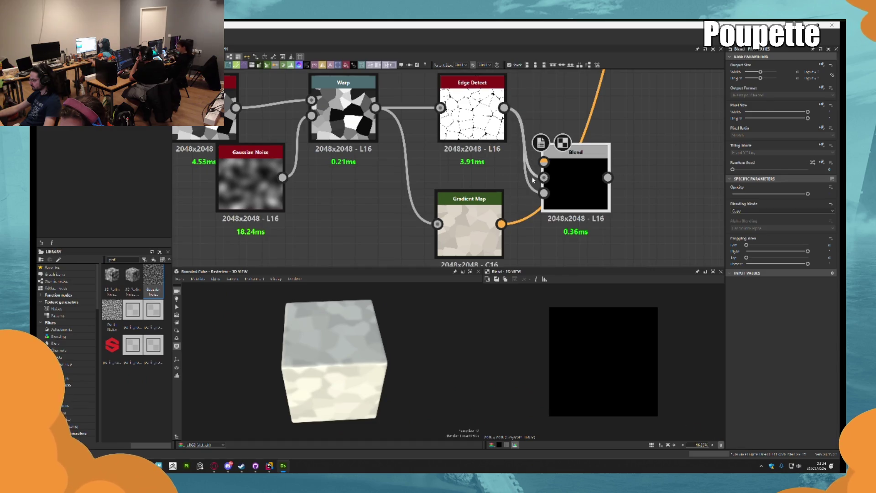
double_click(532, 172)
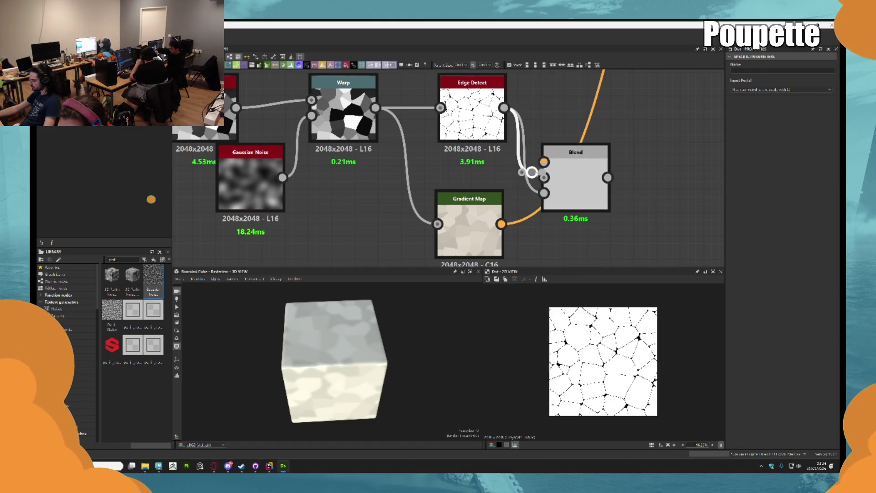
key(Delete)
mouse_move(501, 223)
mouse_down()
mouse_move(546, 162)
mouse_move(580, 160)
mouse_move(595, 182)
mouse_move(649, 205)
mouse_up()
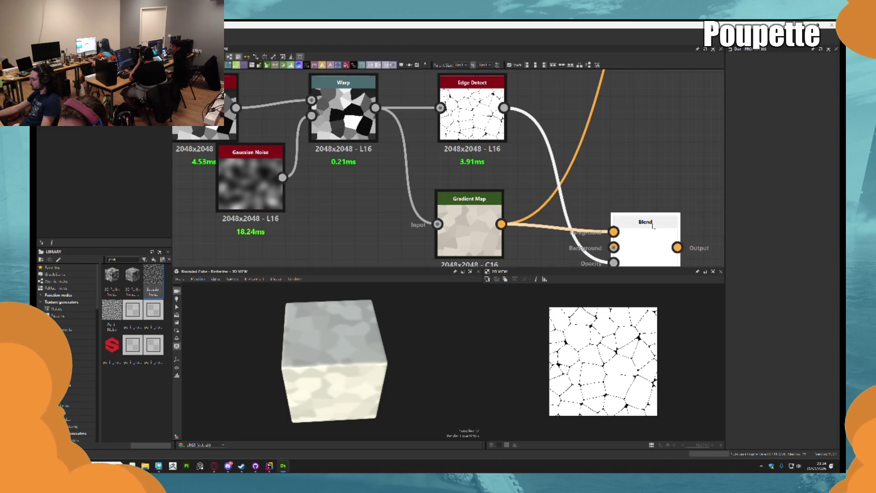
click(624, 195)
Copy-paste a Uniform Color node, wire it to the Blend, then delete it
scroll(571, 179, down, 2)
scroll(572, 179, down, 3)
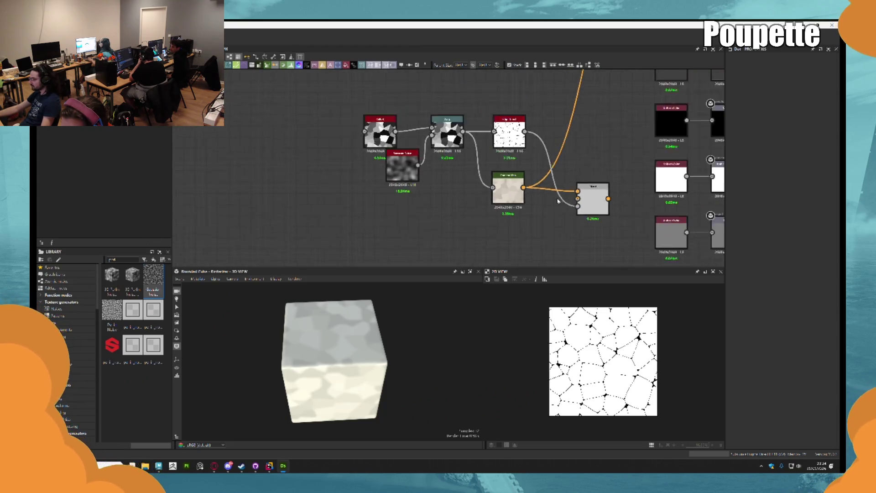
click(653, 181)
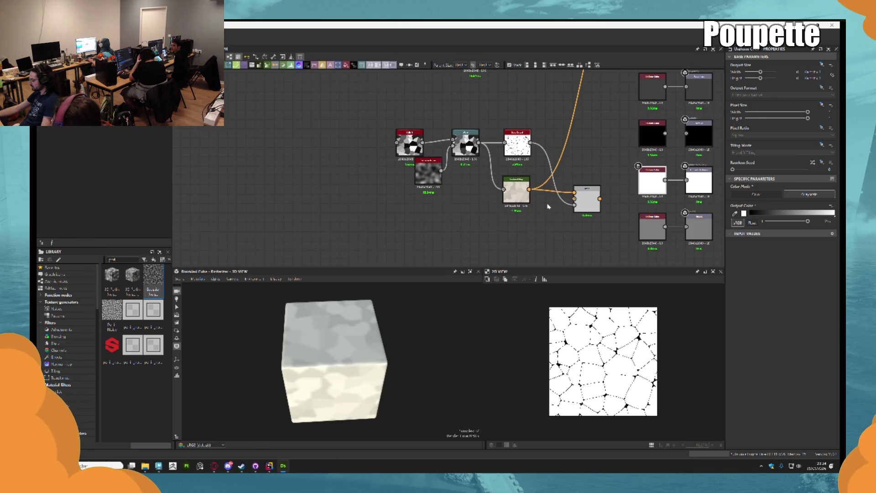
key(ctrl+c)
key(ctrl+v)
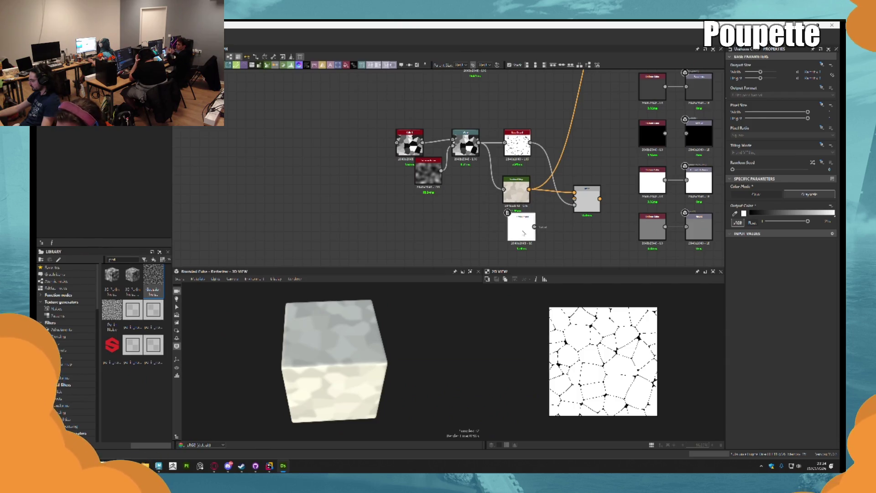
scroll(534, 226, up, 2)
drag(537, 225, 593, 186)
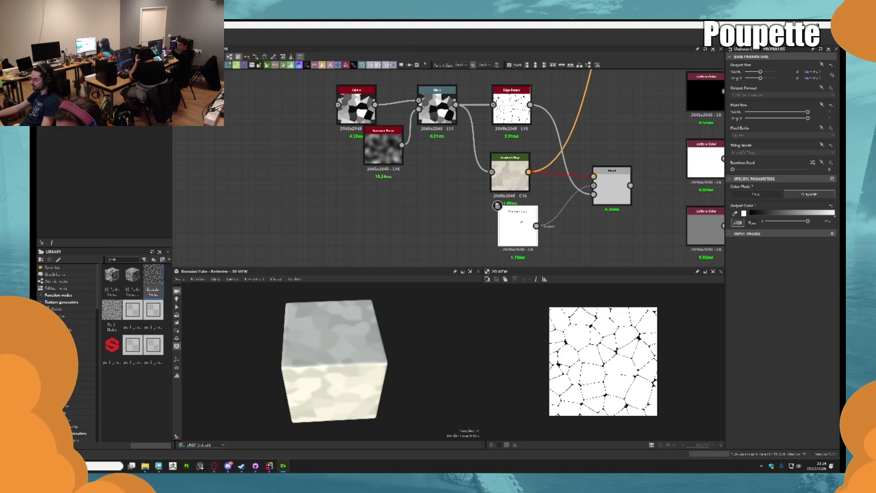
scroll(578, 201, up, 2)
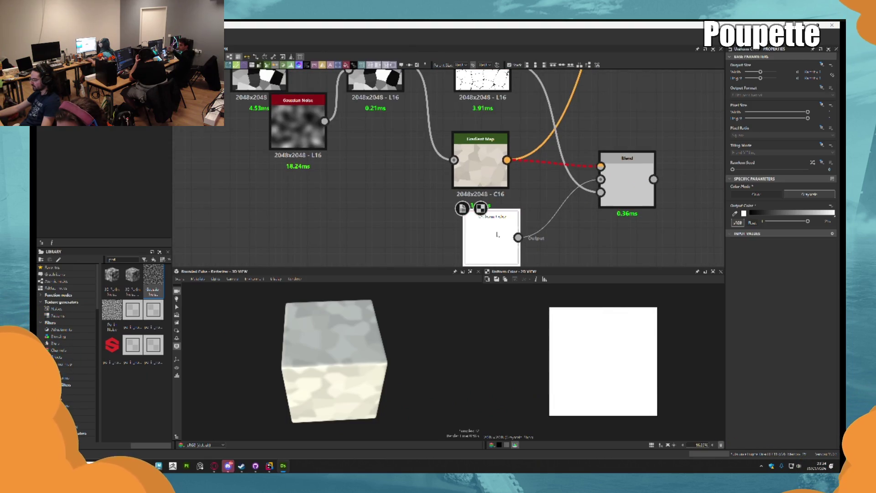
key(Delete)
Reconnect the Gradient Map output into the Blend input
scroll(427, 158, down, 5)
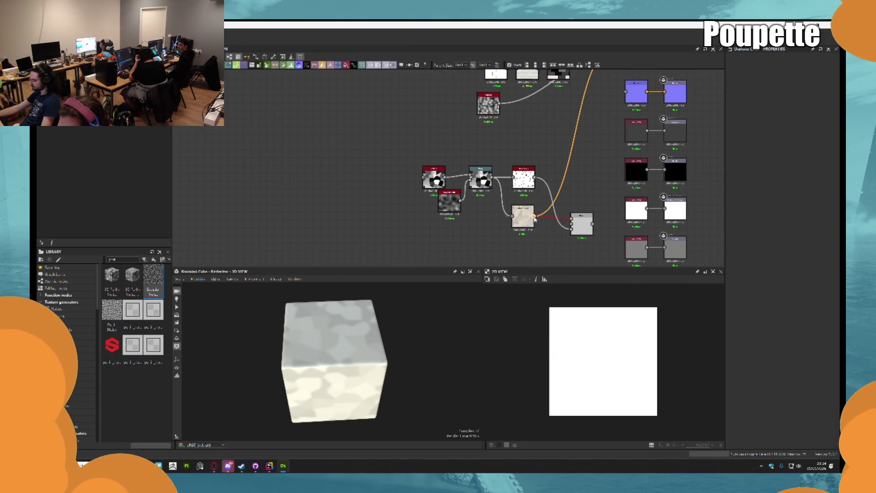
drag(572, 222, 571, 222)
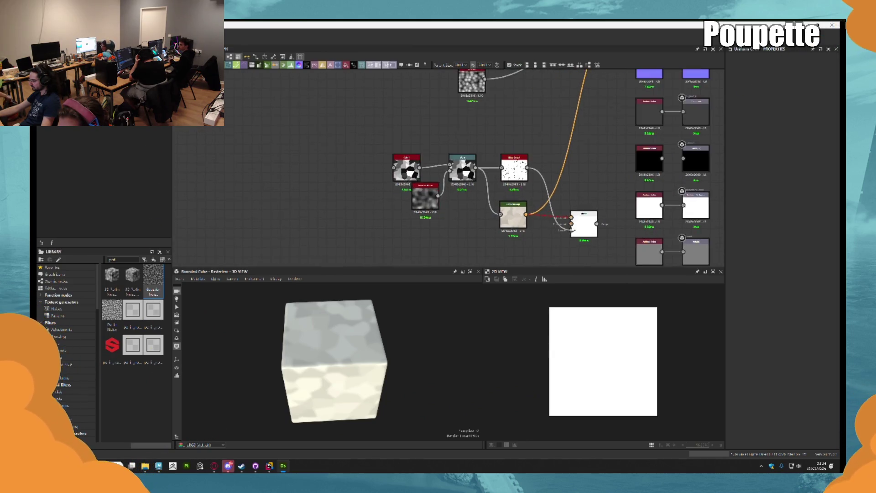
scroll(648, 190, down, 3)
scroll(625, 135, up, 1)
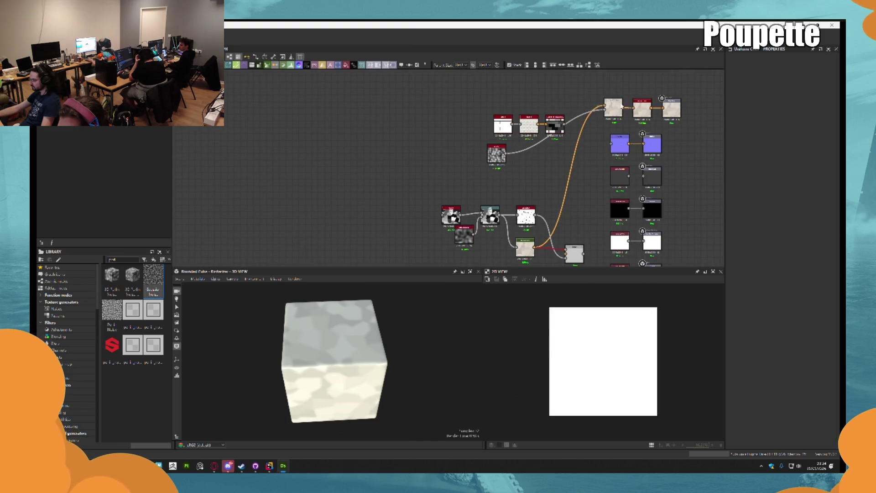
middle_drag(548, 167, 553, 157)
Add a Color node through the node search, then delete it
mouse_move(612, 108)
middle_down()
mouse_move(583, 160)
mouse_move(543, 182)
middle_up()
key(space)
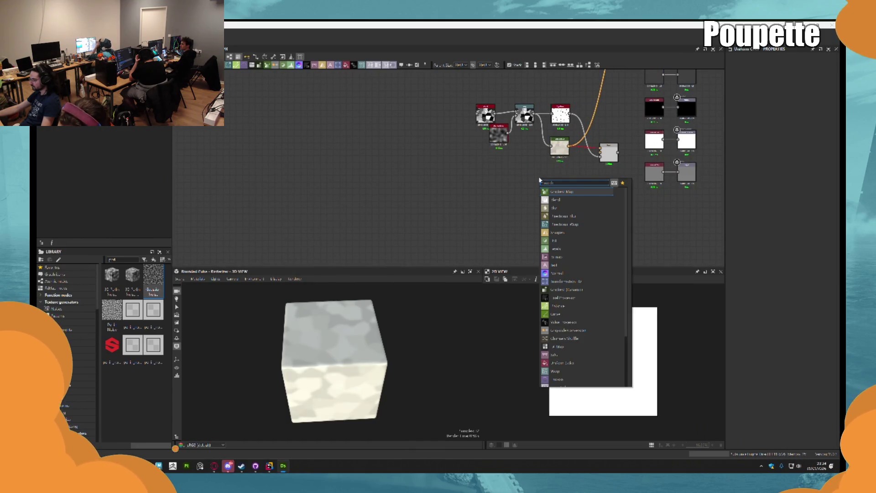
click(235, 82)
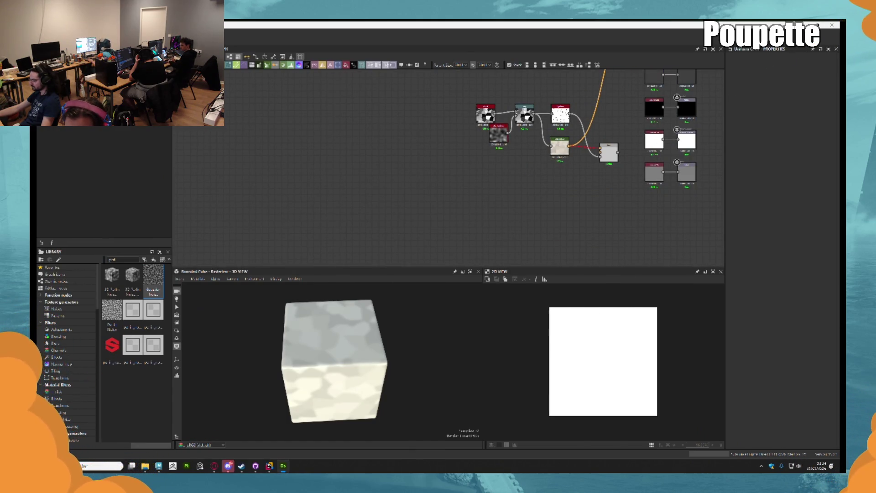
key(space)
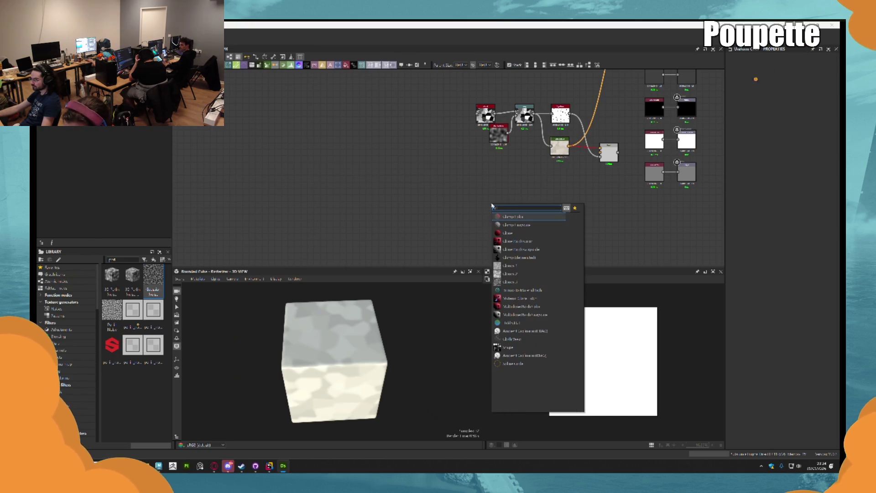
text(olor)
key(Return)
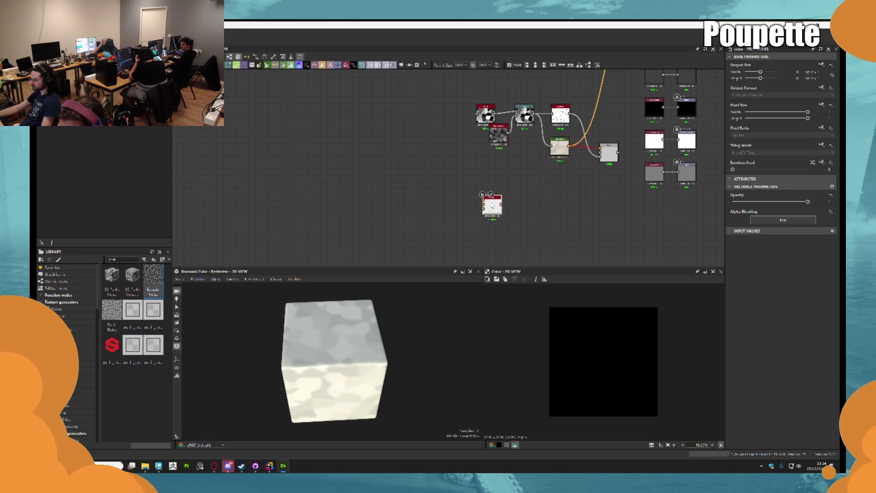
scroll(502, 203, up, 3)
key(Delete)
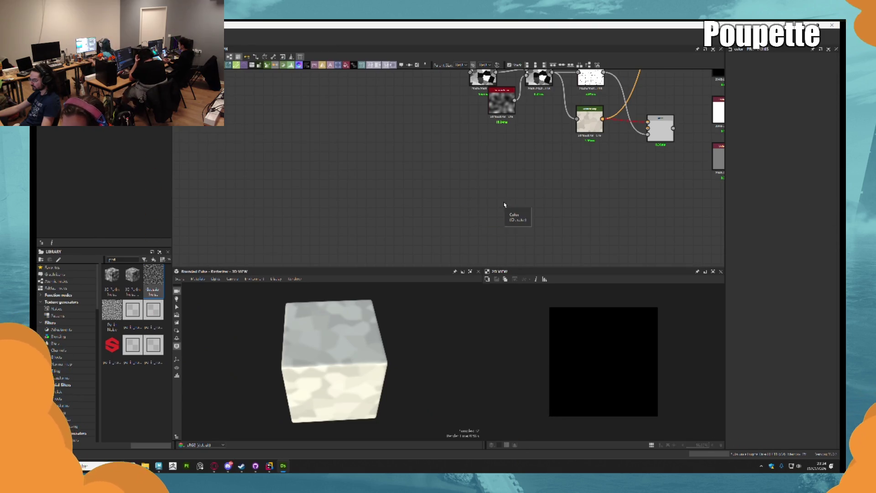
Pan to the output nodes and inspect the purple normal node's settings
middle_drag(593, 170, 515, 221)
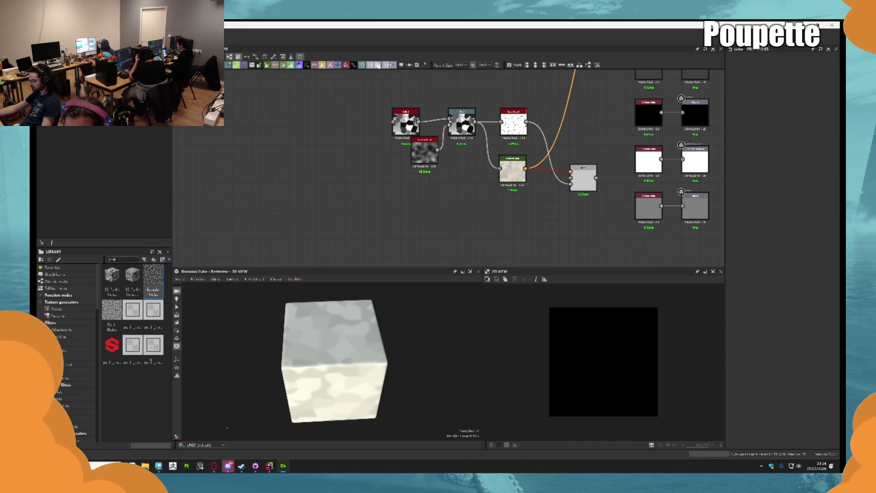
middle_drag(661, 215, 642, 234)
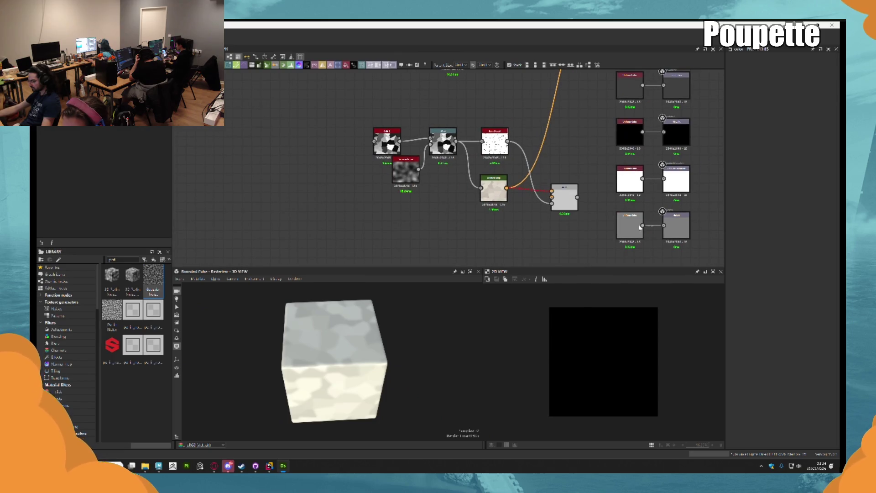
scroll(643, 225, up, 3)
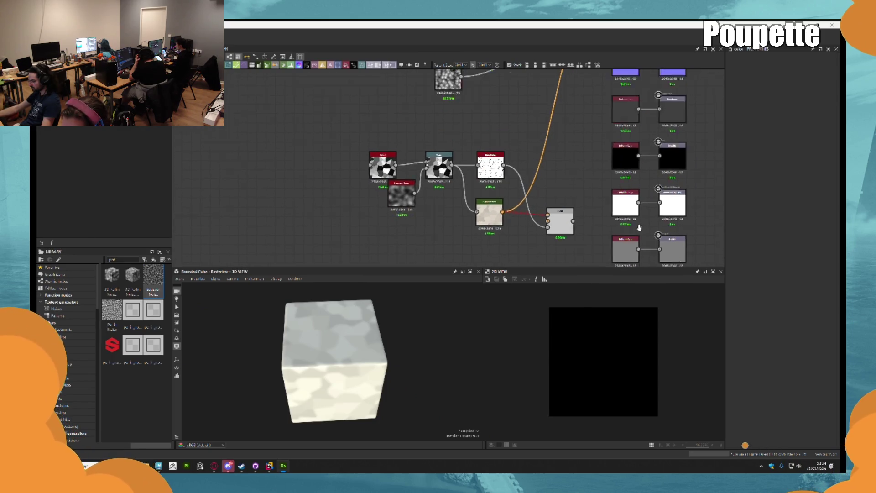
click(628, 104)
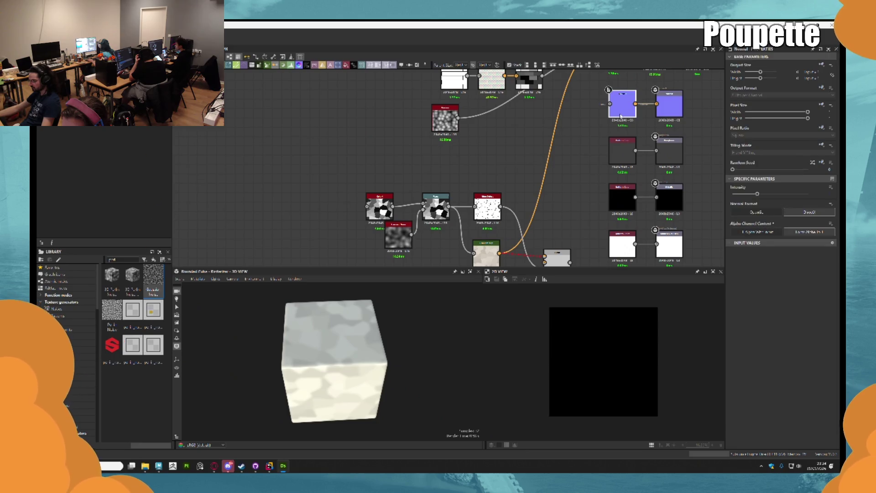
scroll(648, 137, up, 4)
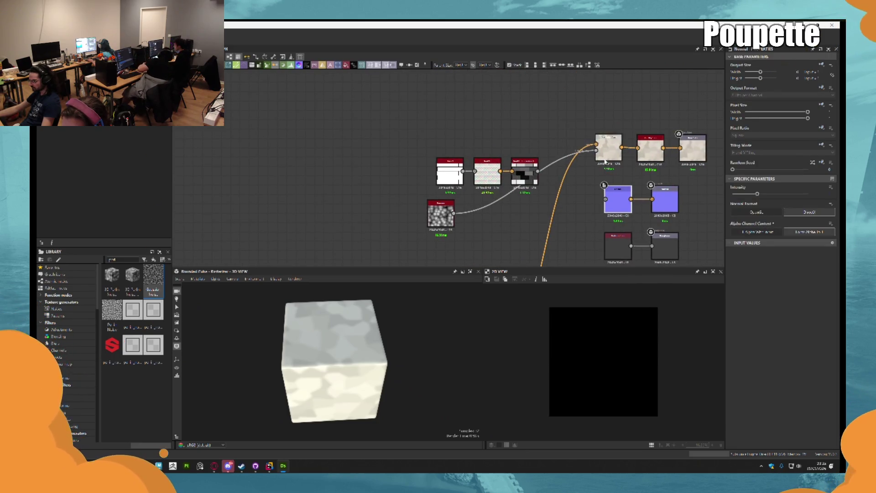
scroll(585, 136, down, 4)
scroll(585, 136, down, 3)
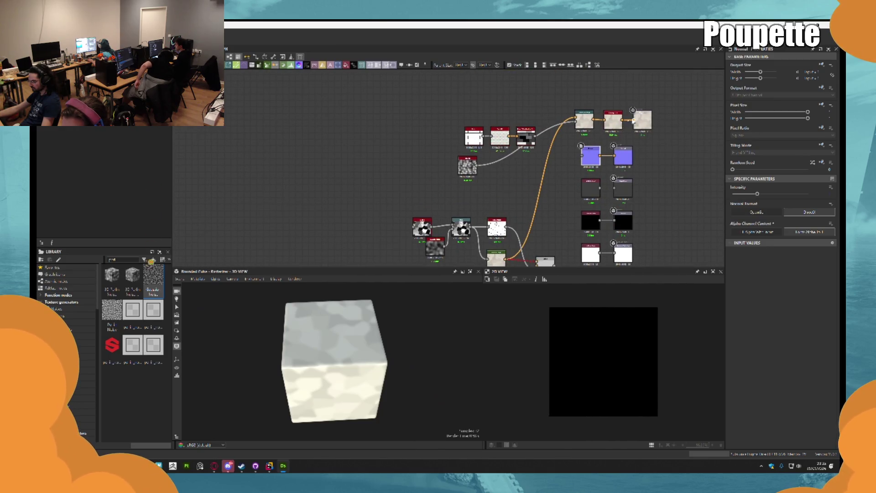
Search 'color' and add a color node to the graph
key(space)
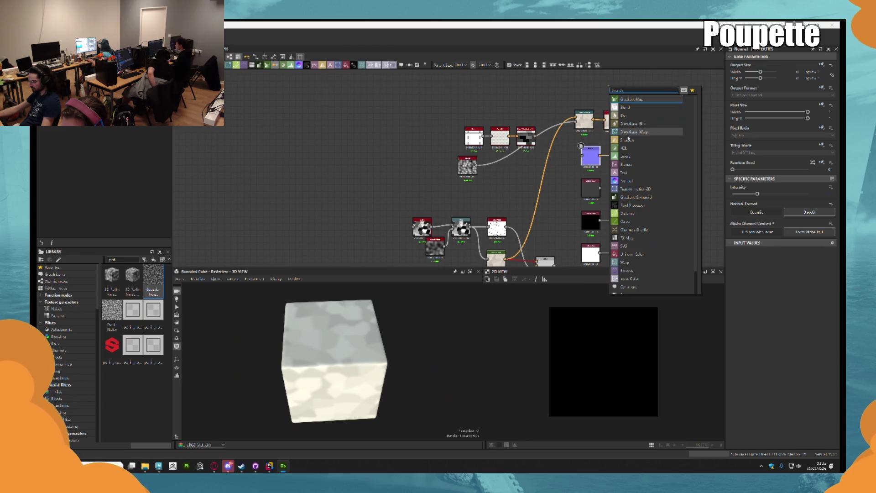
scroll(630, 198, down, 1)
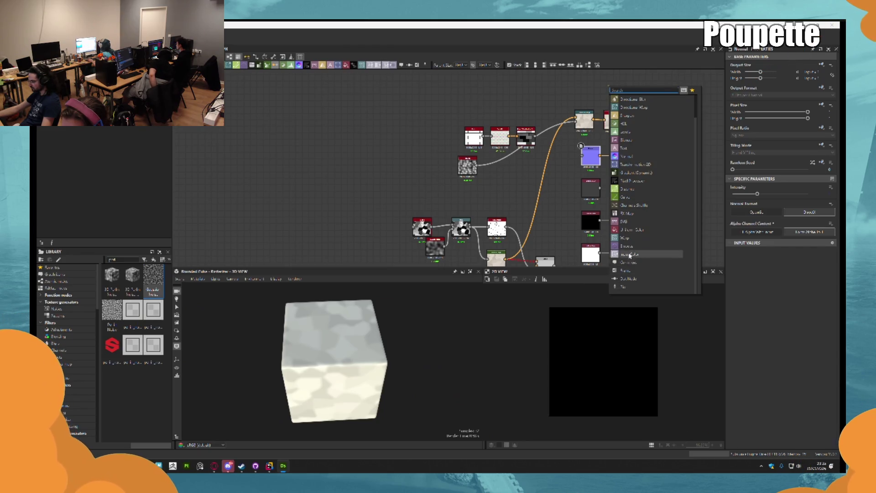
scroll(630, 205, up, 1)
text(color)
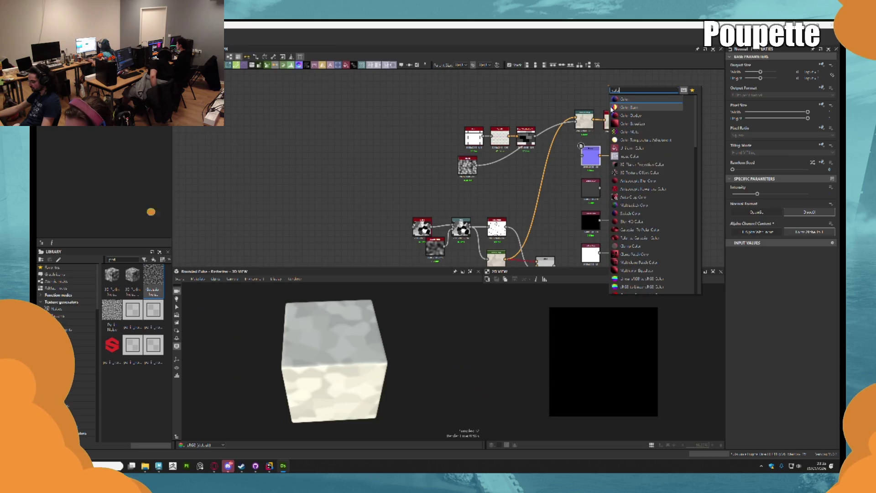
click(632, 156)
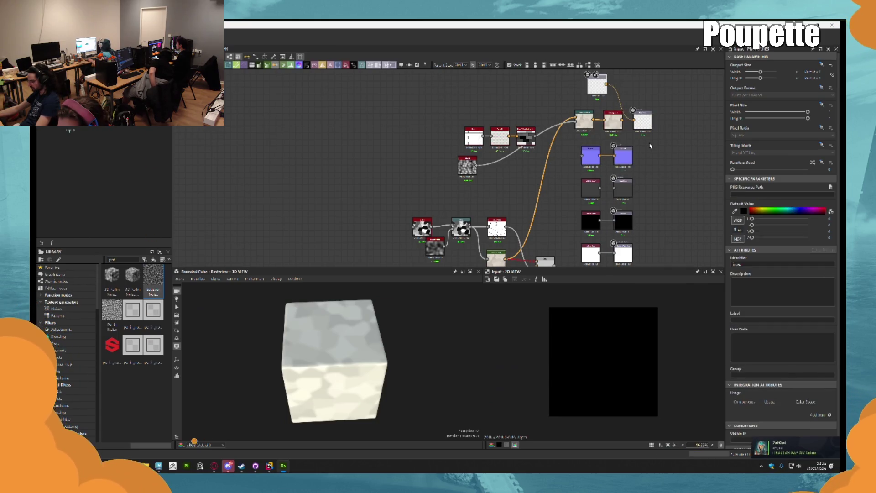
Add a black Uniform Color node and wire it into the Blend's middle input
middle_drag(502, 228, 551, 91)
key(space)
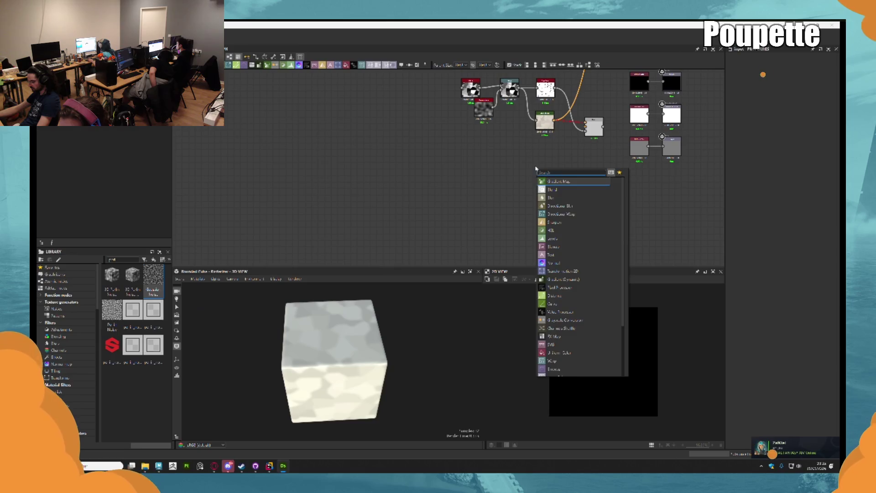
text(unifo)
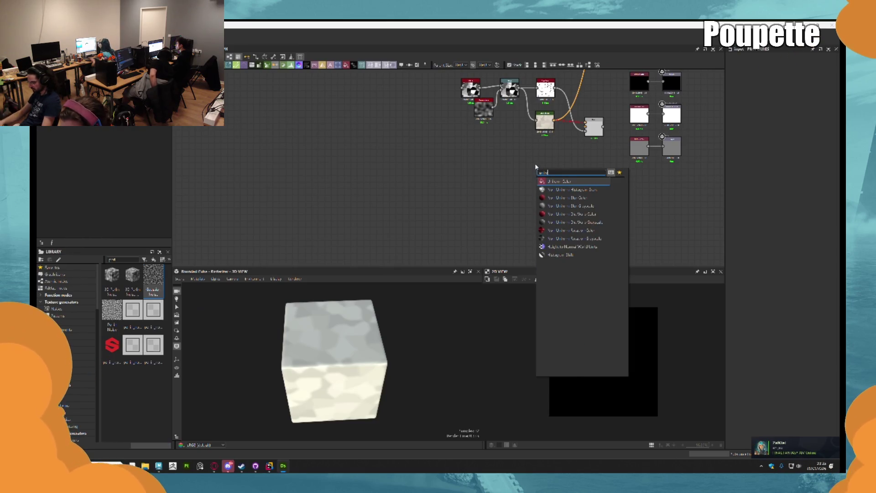
click(555, 181)
scroll(553, 178, up, 3)
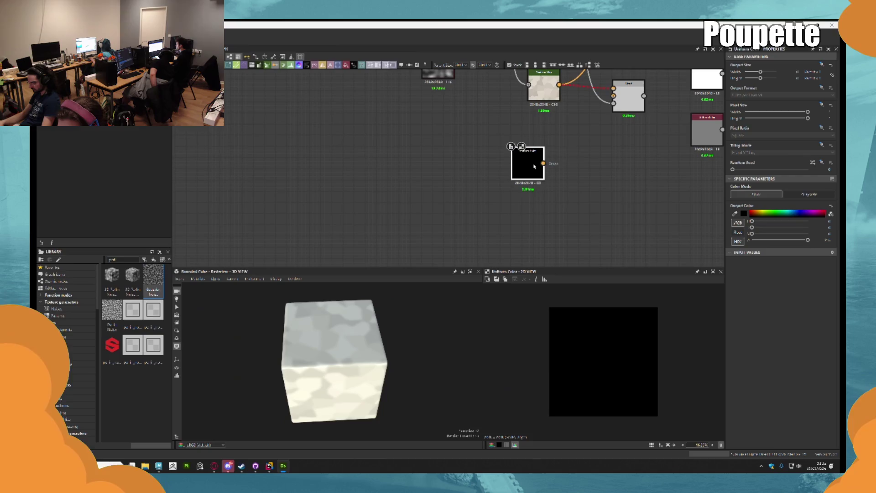
drag(554, 140, 613, 95)
middle_drag(540, 137, 540, 193)
drag(540, 193, 546, 182)
Preview the Blend, save the file, and connect the Blend output to the Directional Warp
double_click(629, 155)
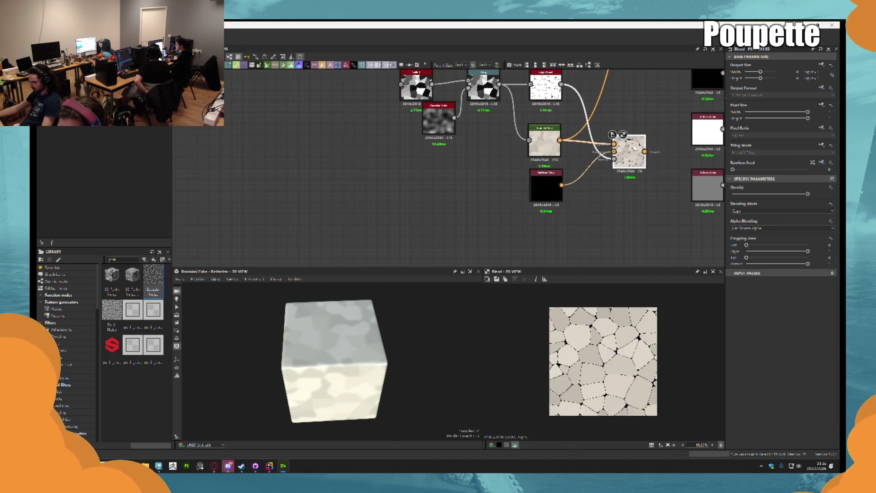
key(ctrl+s)
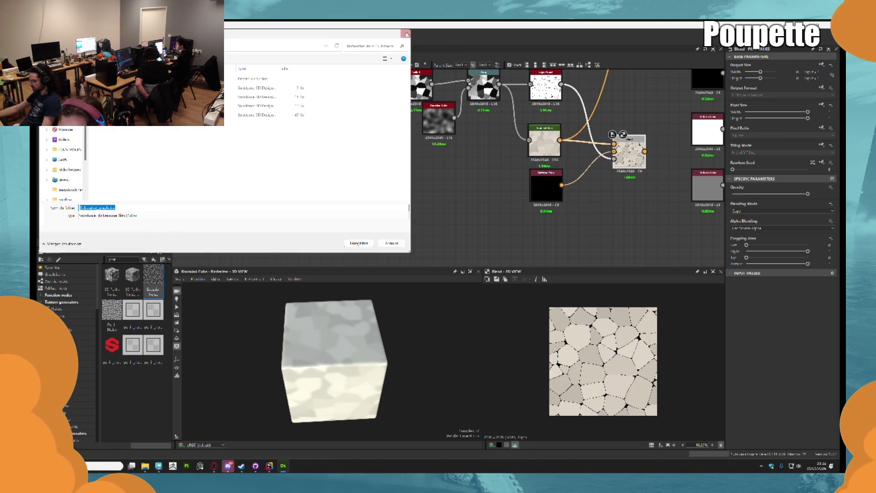
click(406, 34)
scroll(630, 153, down, 3)
mouse_move(629, 153)
middle_down()
mouse_move(580, 235)
mouse_move(541, 249)
middle_up()
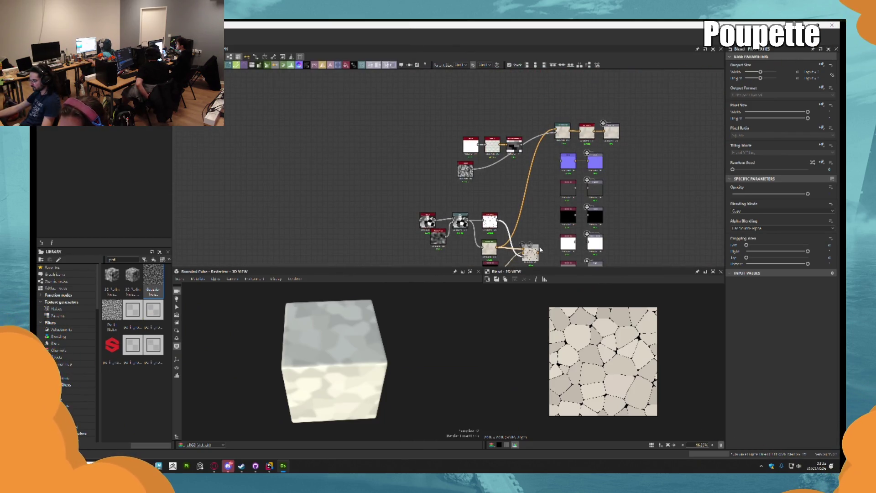
drag(560, 129, 561, 130)
click(564, 131)
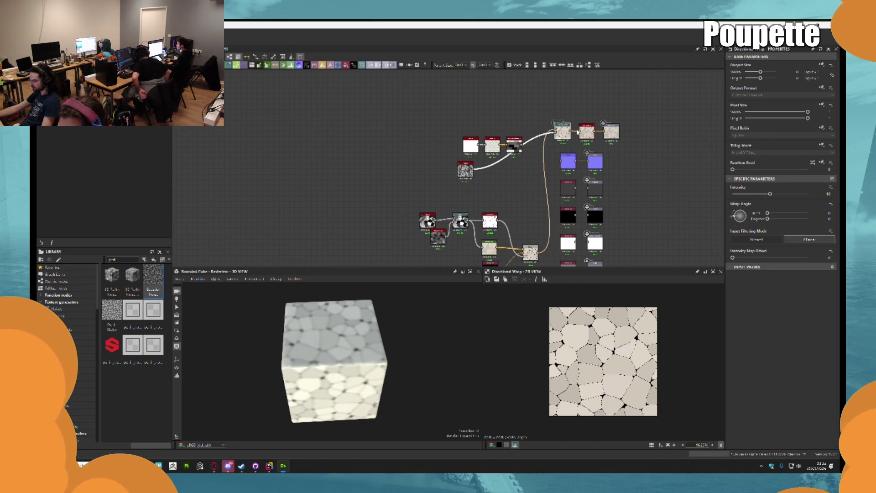
middle_drag(527, 197, 535, 153)
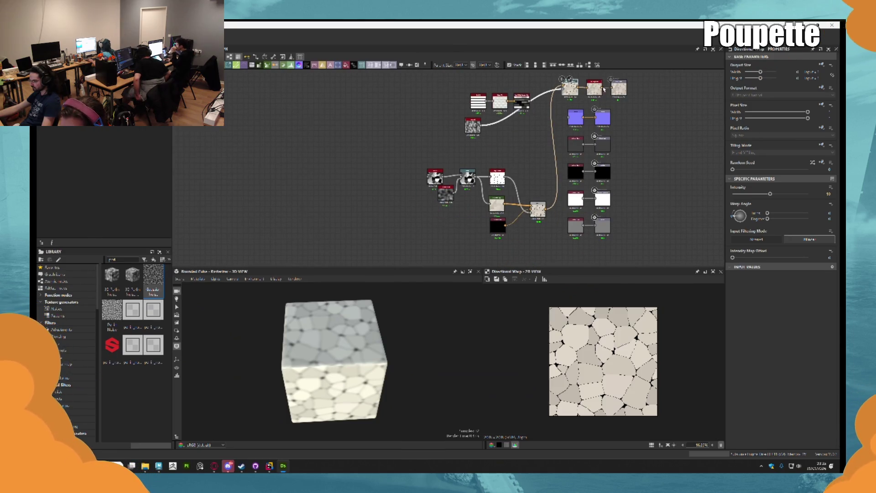
click(603, 89)
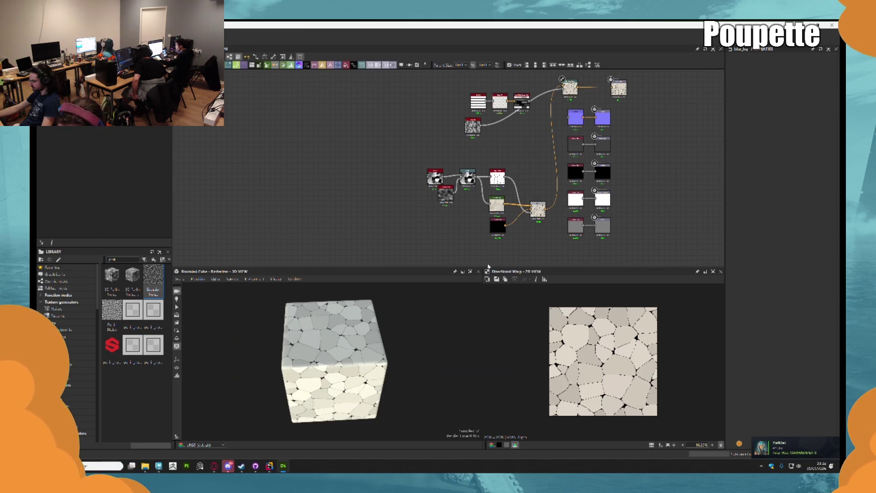
key(ctrl+s)
click(406, 35)
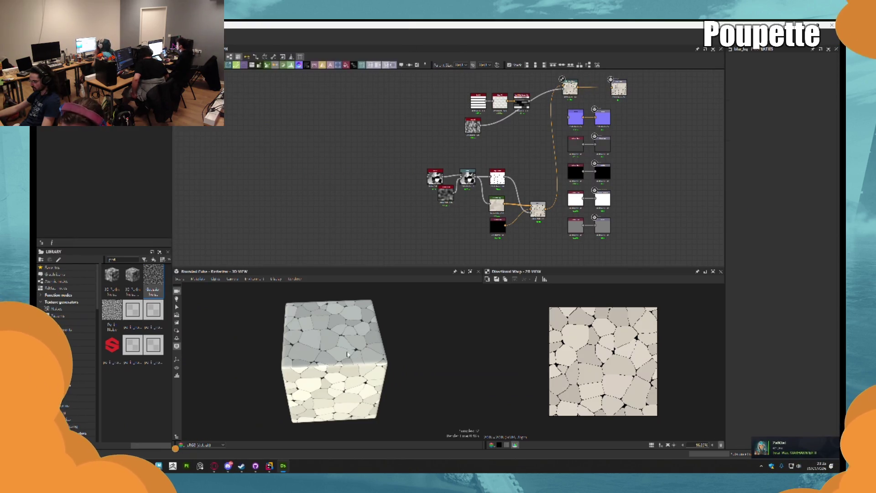
scroll(391, 347, up, 10)
scroll(390, 348, down, 10)
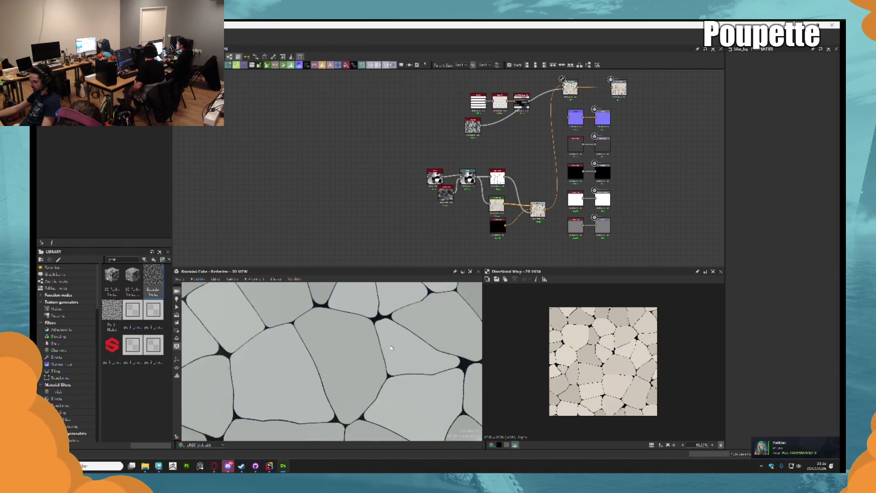
scroll(356, 332, up, 5)
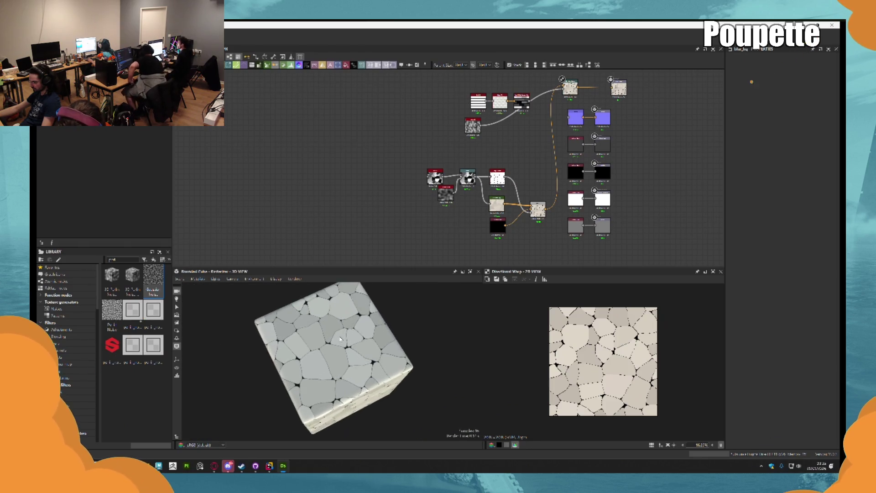
scroll(399, 219, down, 3)
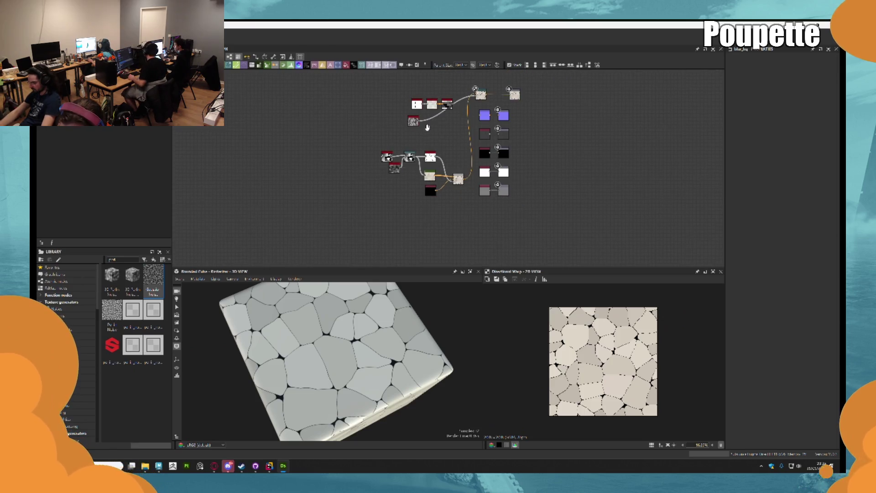
middle_drag(427, 127, 399, 88)
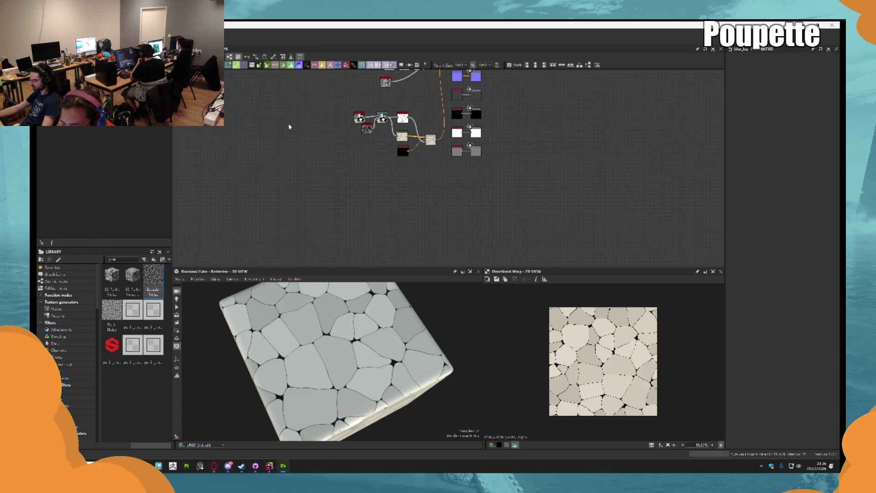
scroll(409, 191, up, 5)
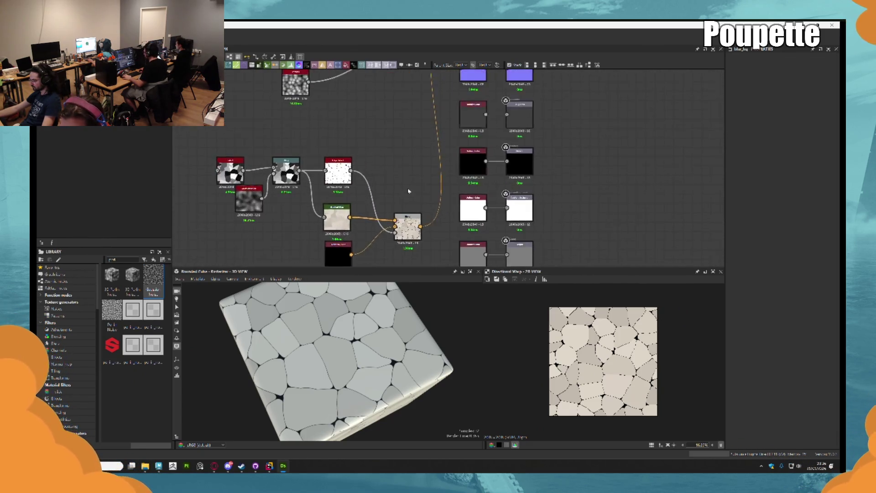
Send the speckled noise into the bottom output, relink the orange wire upward, and face the cube front
scroll(368, 211, up, 2)
mouse_move(347, 137)
mouse_down()
mouse_move(410, 141)
mouse_move(507, 203)
mouse_move(512, 243)
mouse_move(537, 238)
mouse_up()
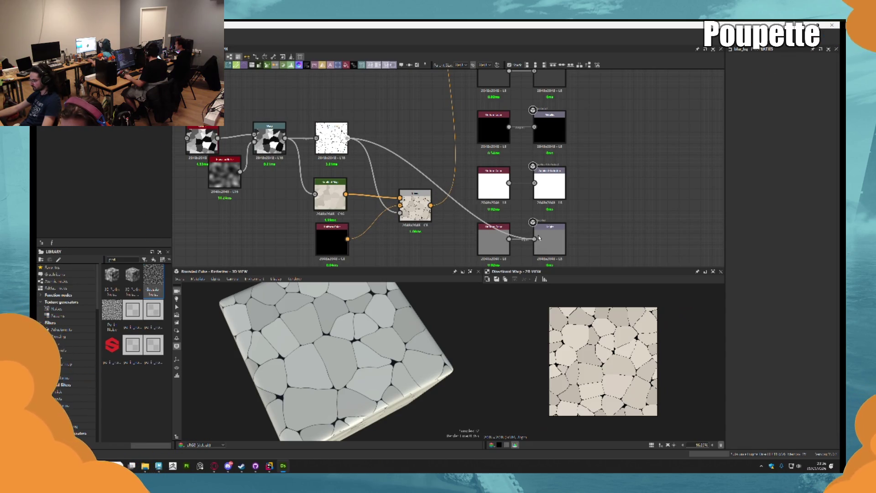
mouse_move(348, 220)
middle_down()
mouse_move(385, 182)
mouse_move(384, 223)
middle_up()
drag(382, 196, 502, 88)
middle_drag(463, 221, 469, 118)
mouse_move(378, 319)
mouse_down()
mouse_move(391, 313)
mouse_move(356, 315)
mouse_up()
mouse_move(459, 166)
middle_down()
mouse_move(469, 255)
mouse_move(481, 183)
middle_up()
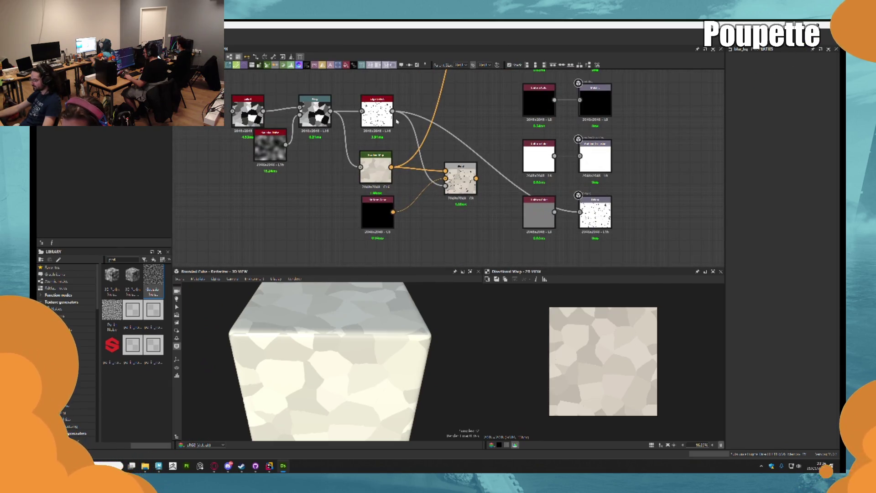
From Edge Detect's output, add Height Extrude via node search, then dismiss the further searches
drag(393, 111, 435, 115)
text(heig)
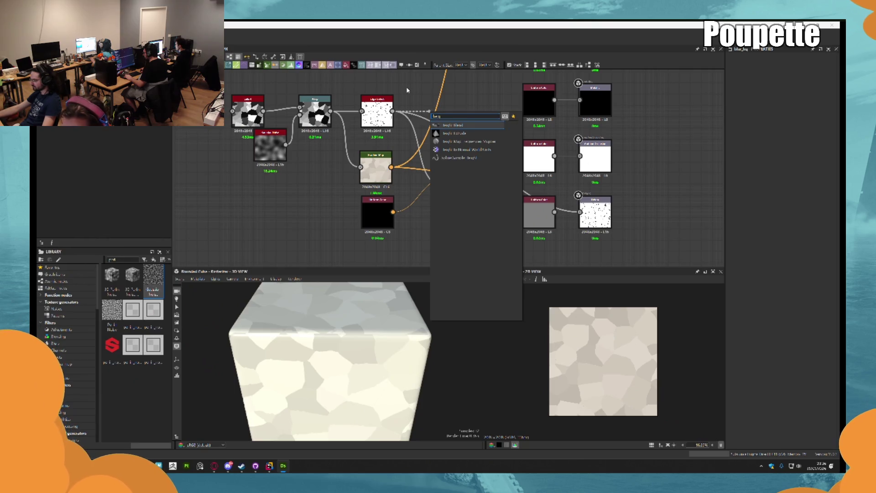
key(Down)
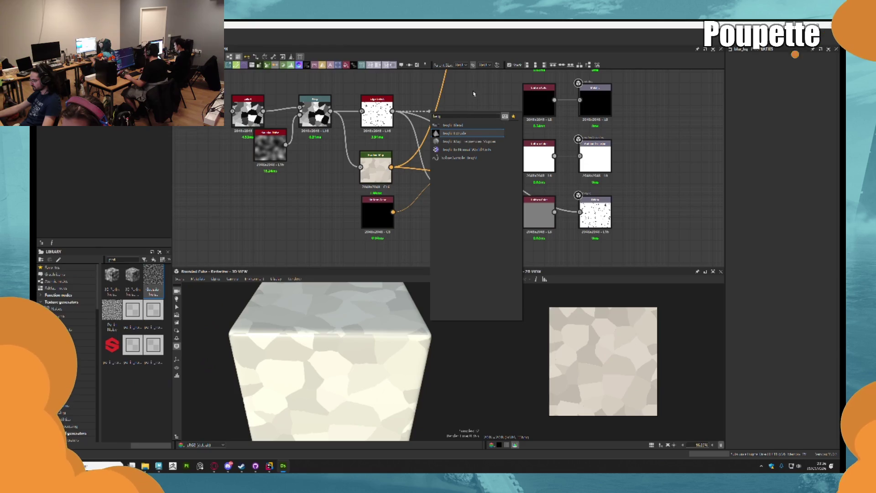
key(Return)
key(space)
text(t)
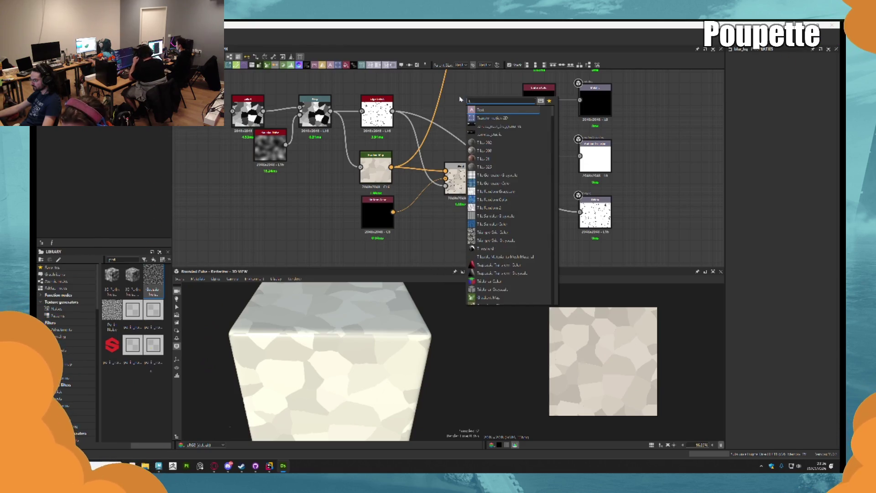
text(on)
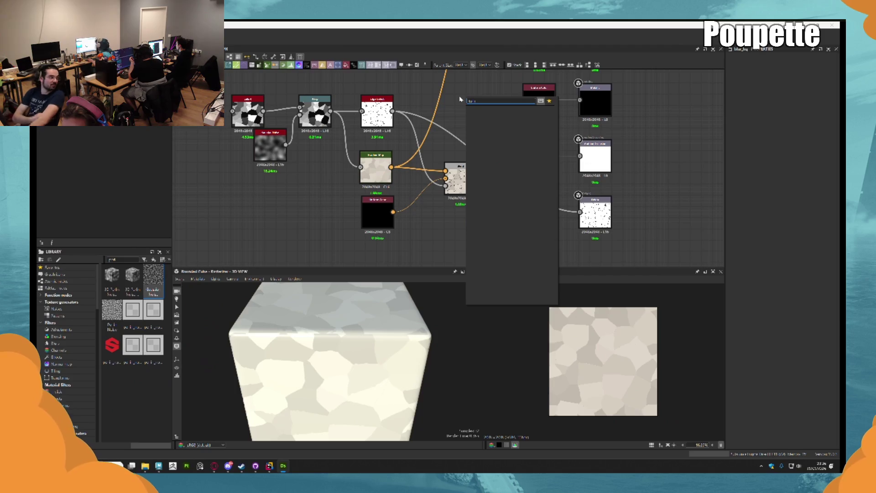
key(BackSpace)
key(BackSpace)
key(BackSpace)
key(Escape)
key(space)
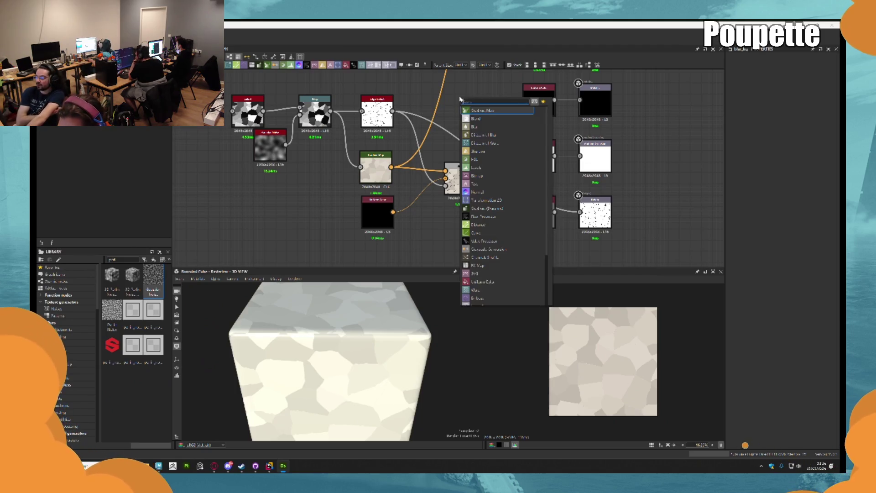
text(he)
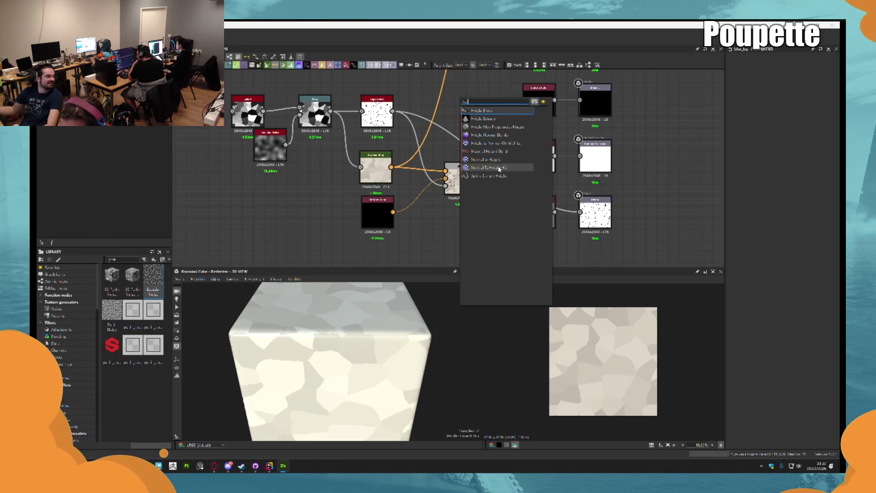
mouse_move(494, 145)
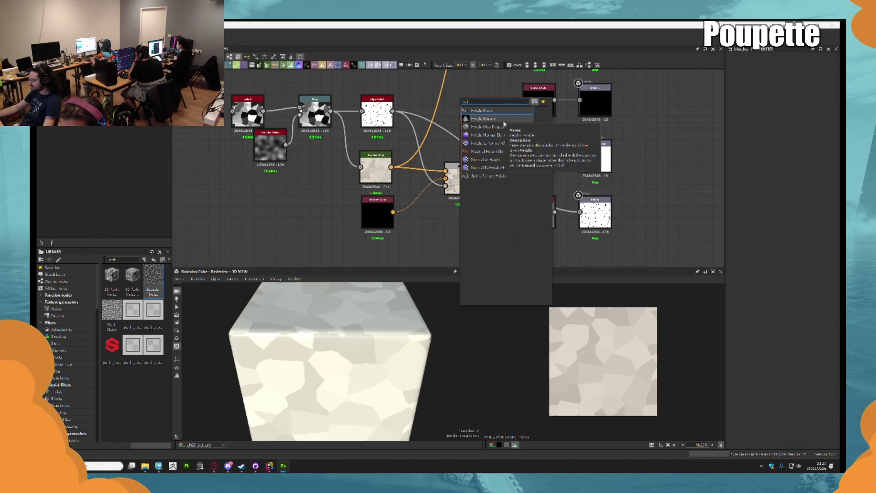
click(484, 65)
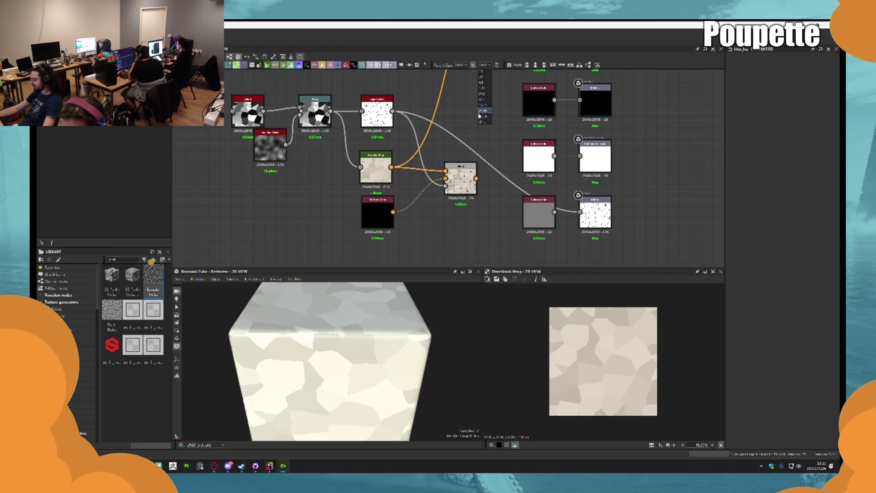
click(491, 148)
Search 'ao', add Ambient Occlusion (RTAO), and place it beside the Blend node
key(space)
text(ao)
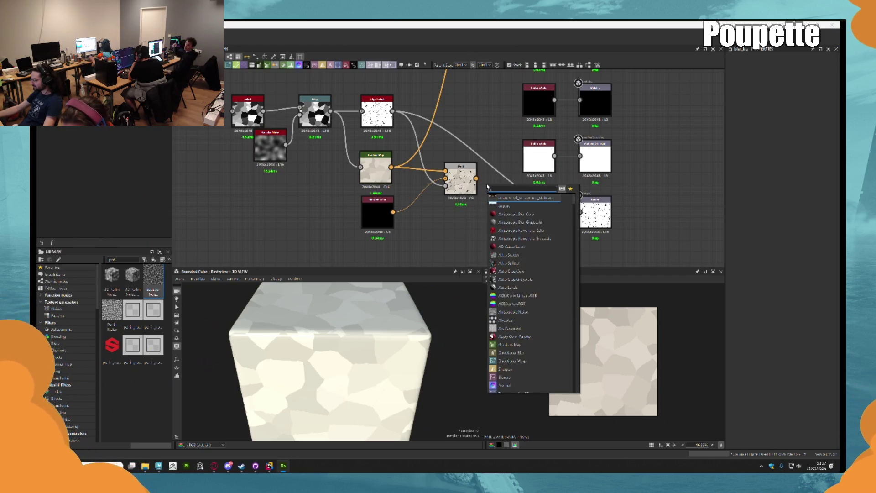
key(Down)
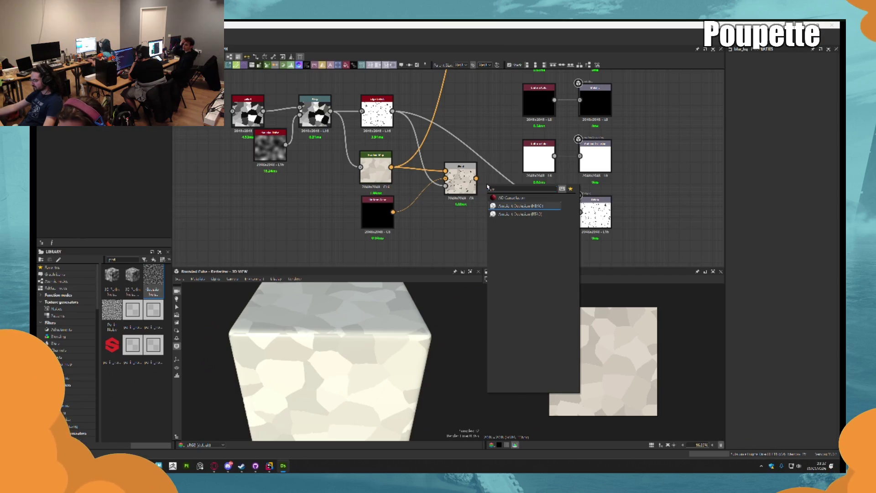
key(Down)
key(Return)
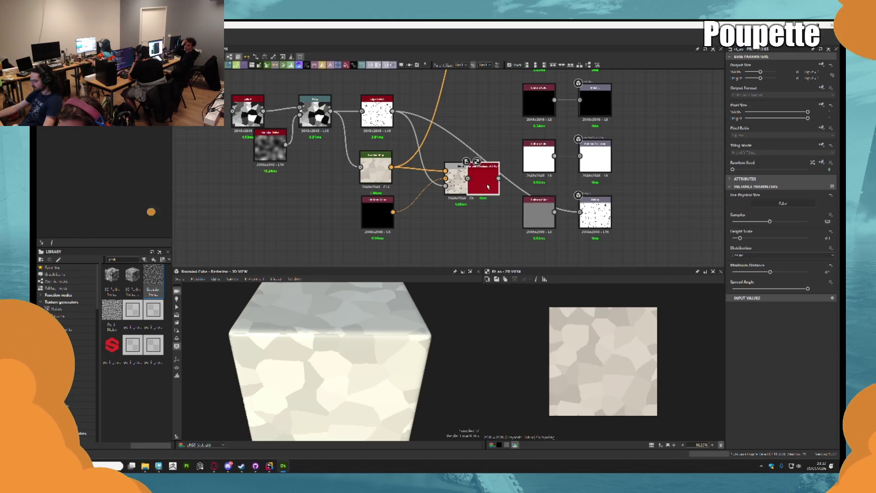
drag(477, 171, 511, 128)
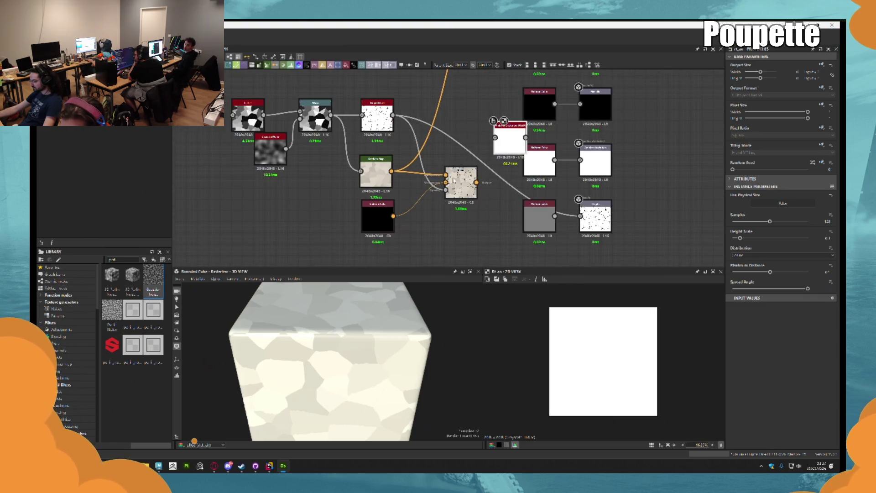
Link the white node into the purple output node and feed the edge pattern into the AO node
scroll(366, 173, up, 3)
scroll(366, 173, down, 4)
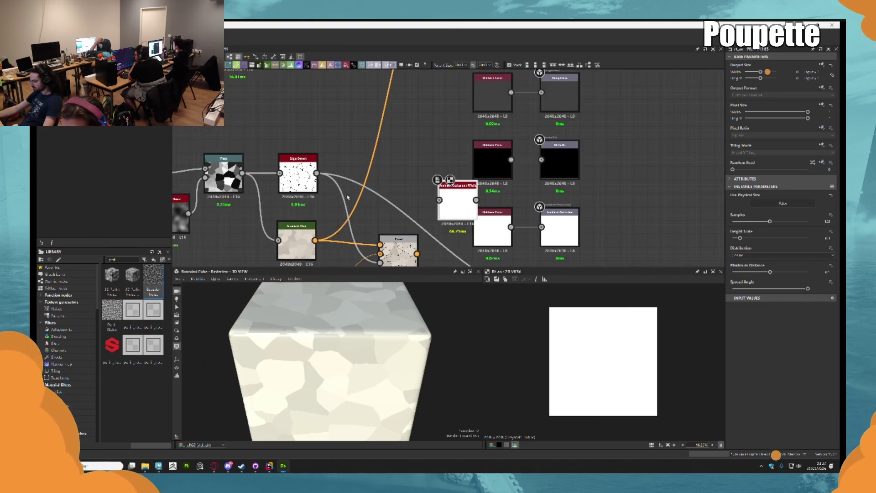
mouse_move(404, 189)
middle_down()
mouse_move(394, 216)
mouse_move(398, 210)
middle_up()
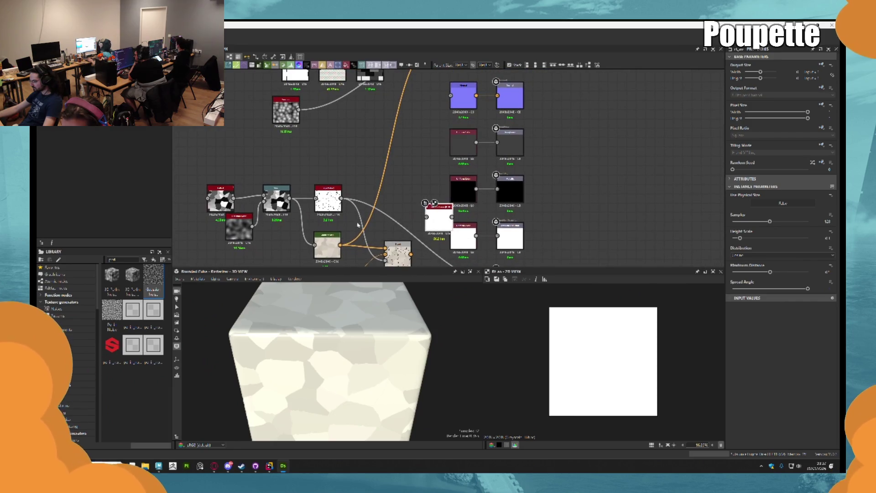
drag(424, 143, 450, 96)
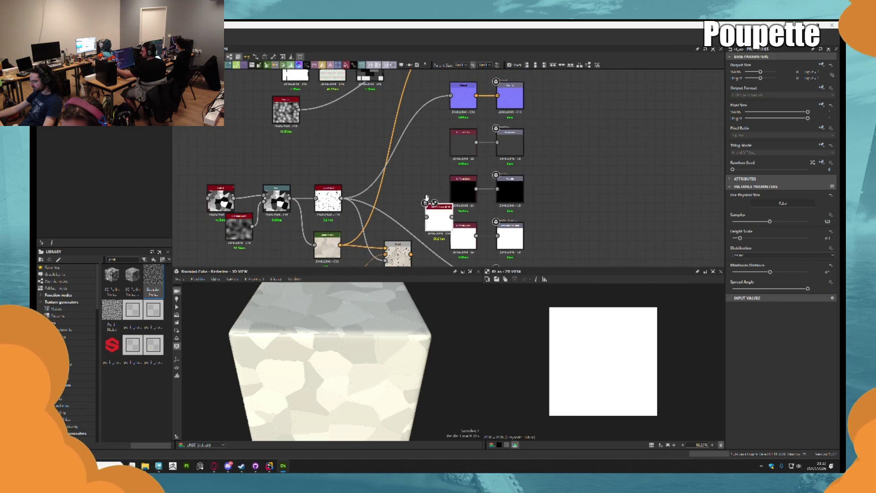
middle_drag(342, 264, 333, 231)
drag(334, 166, 418, 185)
middle_drag(419, 185, 395, 129)
Add a Gradient Map fed by the edge pattern and delete the white Uniform Color node
mouse_move(379, 168)
mouse_down()
mouse_move(411, 182)
mouse_move(393, 170)
mouse_up()
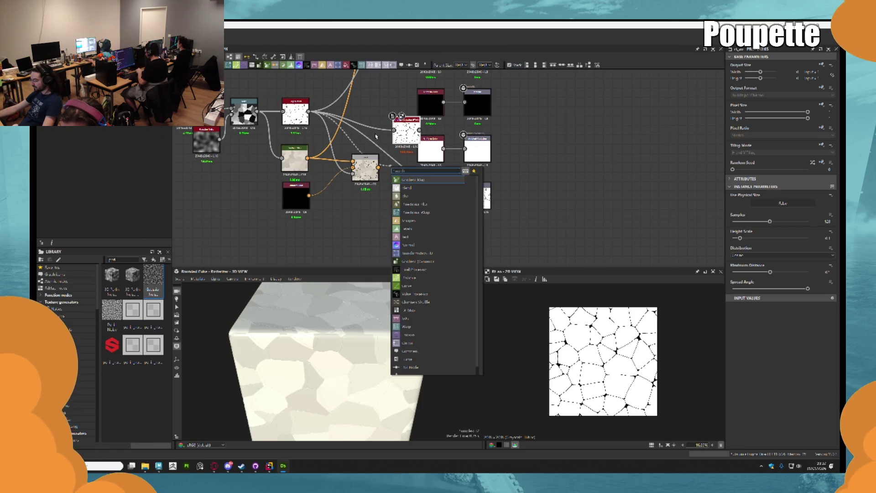
key(Return)
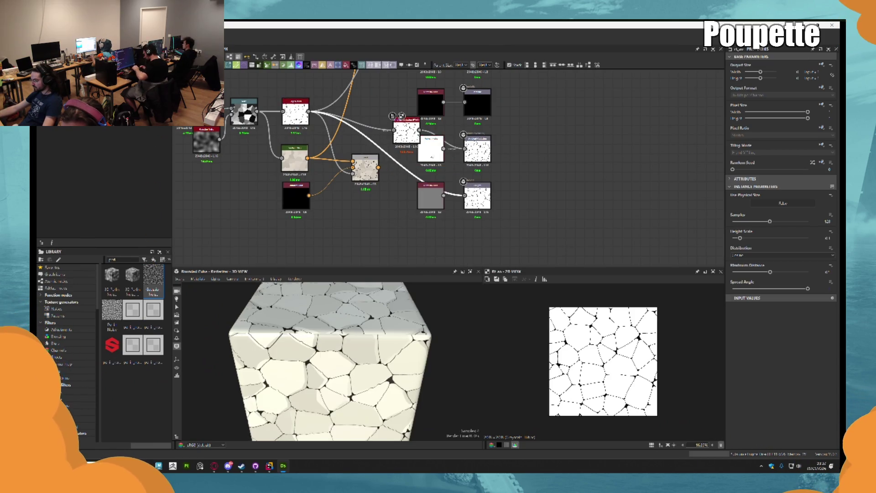
click(432, 151)
key(Delete)
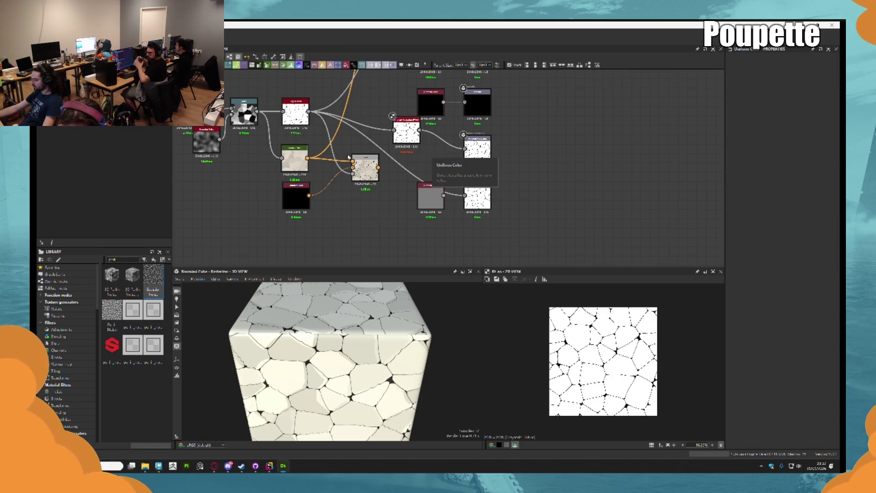
Connect the grey Uniform Color into the Height output and check the cube's tiled top face
scroll(355, 157, up, 2)
mouse_move(374, 344)
mouse_down()
mouse_move(365, 340)
mouse_move(379, 329)
mouse_move(337, 297)
mouse_up()
scroll(351, 293, up, 5)
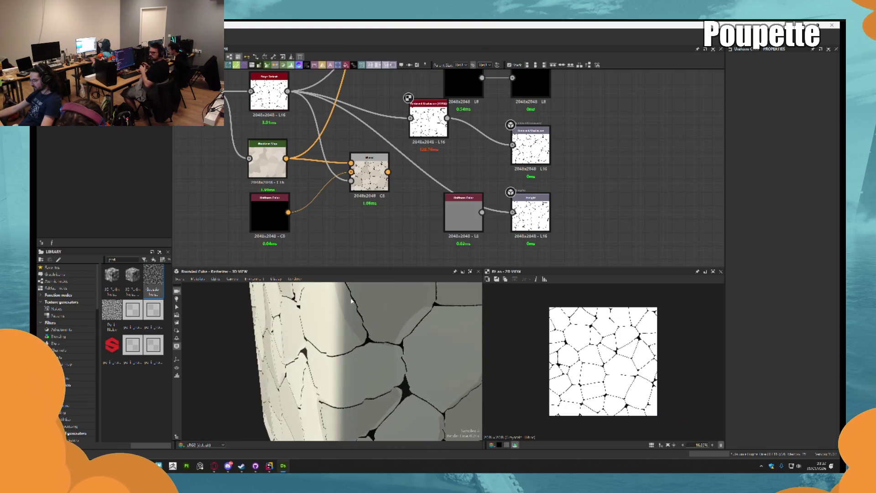
scroll(371, 288, down, 5)
scroll(432, 175, down, 3)
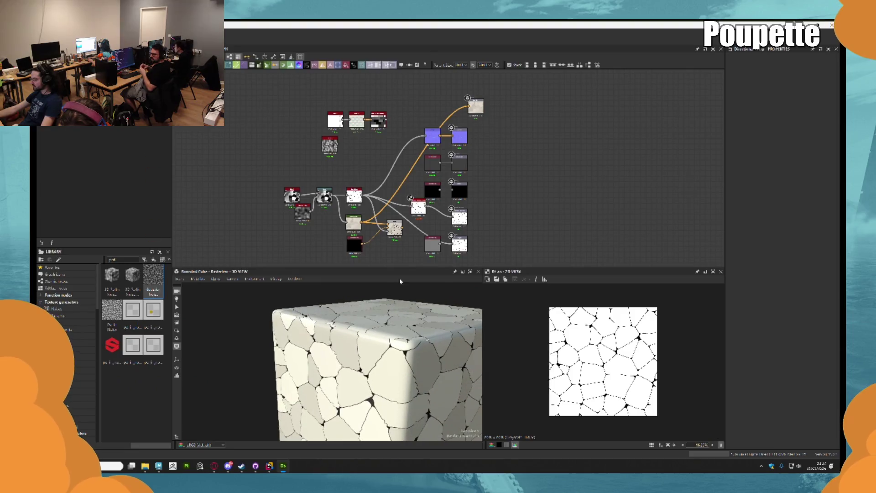
scroll(431, 175, up, 2)
scroll(432, 175, up, 2)
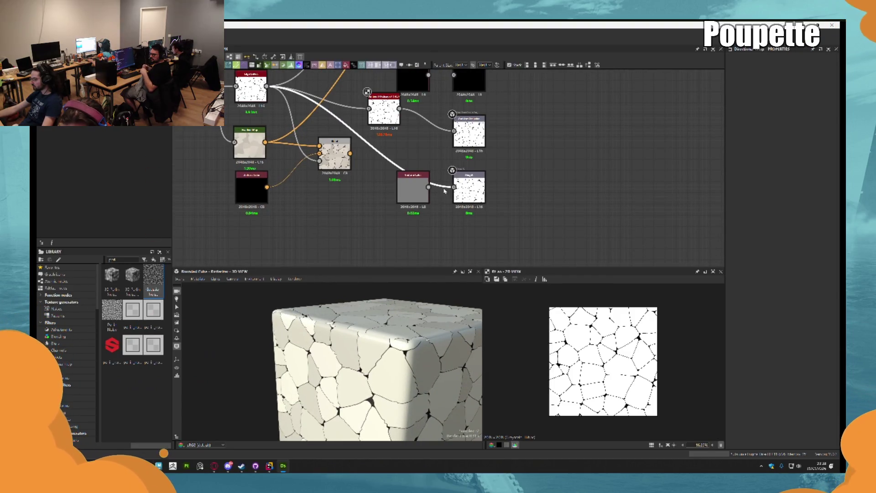
click(465, 181)
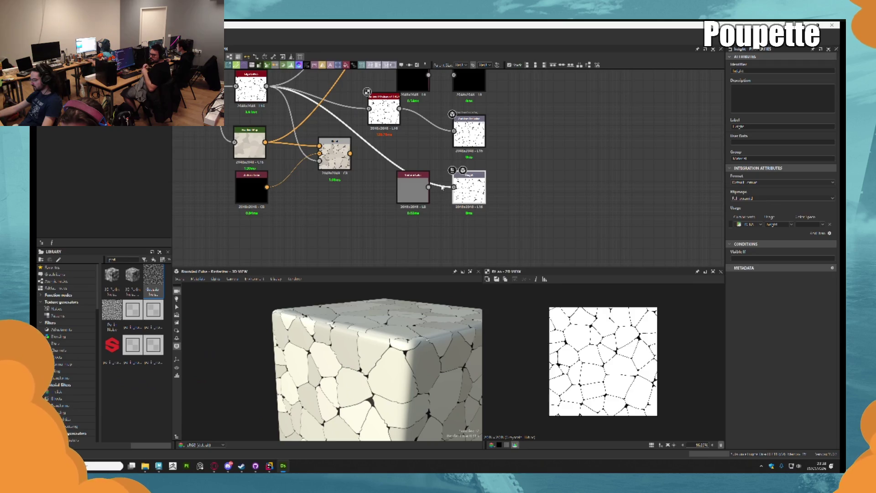
drag(450, 187, 454, 187)
mouse_move(378, 333)
mouse_down()
mouse_move(340, 346)
mouse_move(322, 323)
mouse_move(328, 334)
mouse_move(347, 329)
mouse_up()
scroll(330, 340, up, 3)
click(384, 112)
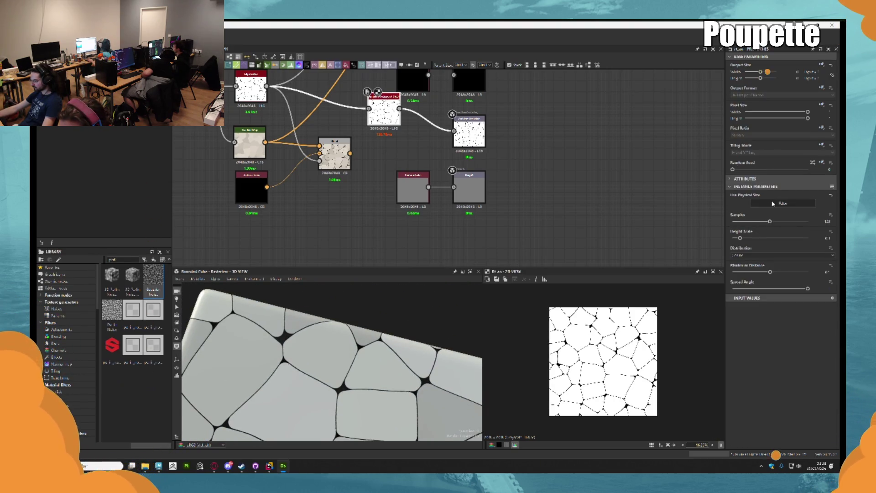
Set Use Physical Size to True and lower Physical Size Y to a tiny value keeping cells visible
click(773, 203)
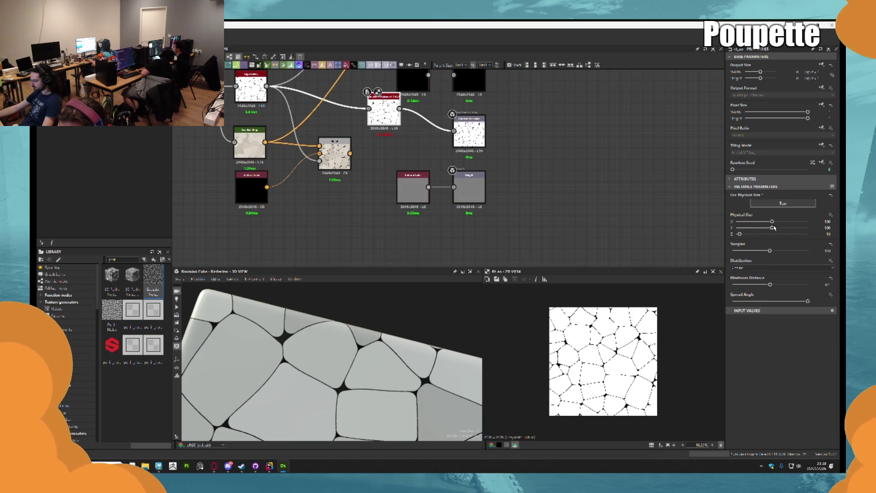
drag(773, 227, 736, 228)
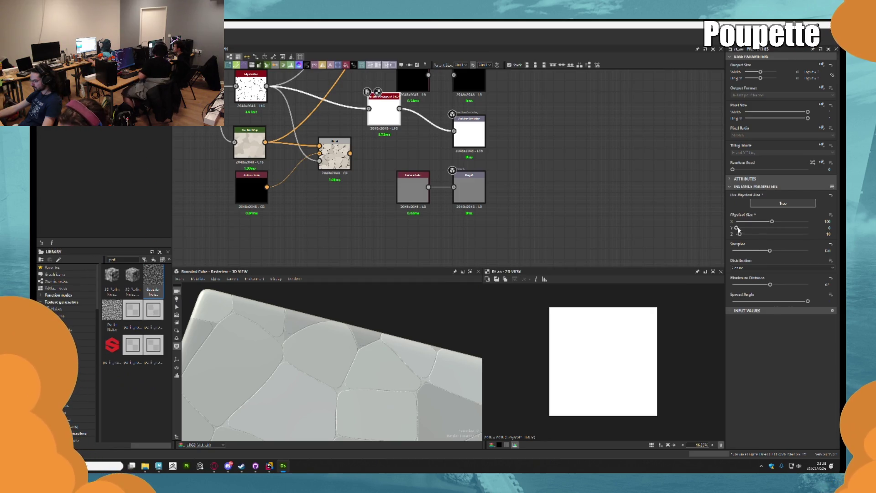
drag(737, 228, 737, 228)
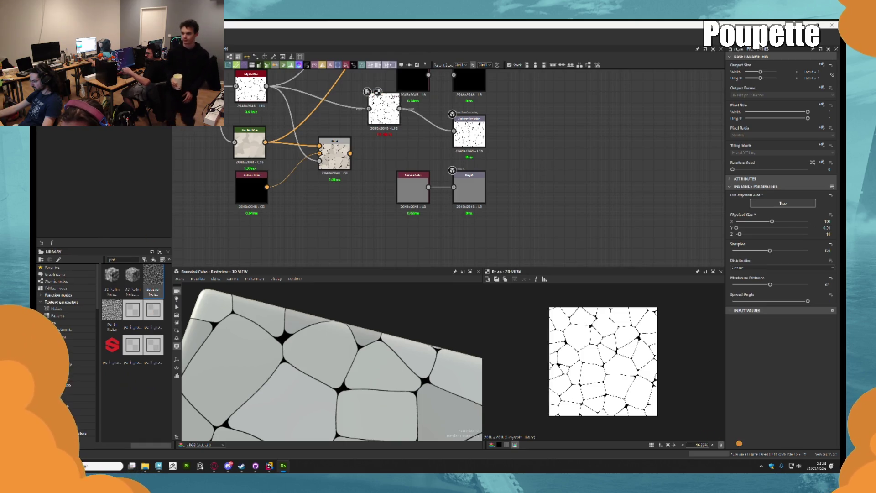
drag(400, 109, 410, 118)
Add a Blur node after Edge Detect through the node search
key(Escape)
mouse_move(410, 119)
middle_down()
mouse_move(496, 213)
mouse_move(551, 217)
mouse_move(555, 201)
middle_up()
mouse_move(488, 183)
mouse_down()
mouse_move(391, 167)
mouse_move(416, 165)
mouse_up()
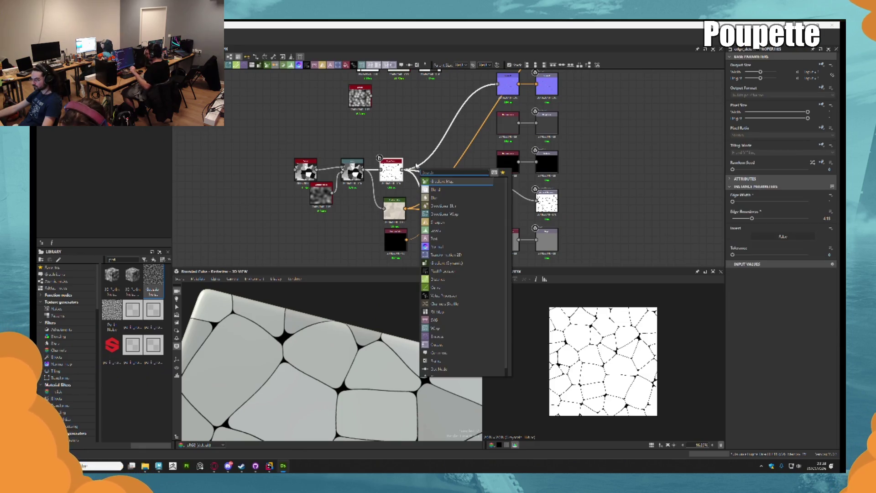
text(ble)
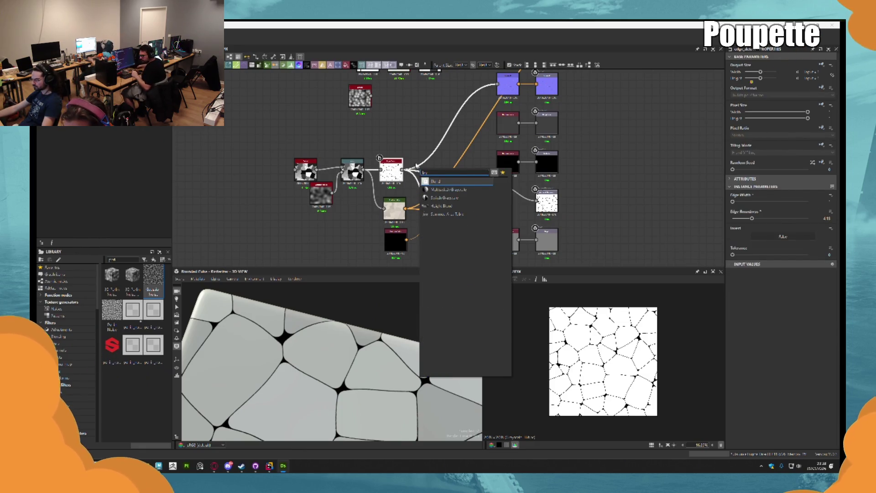
key(BackSpace)
text(u)
key(Return)
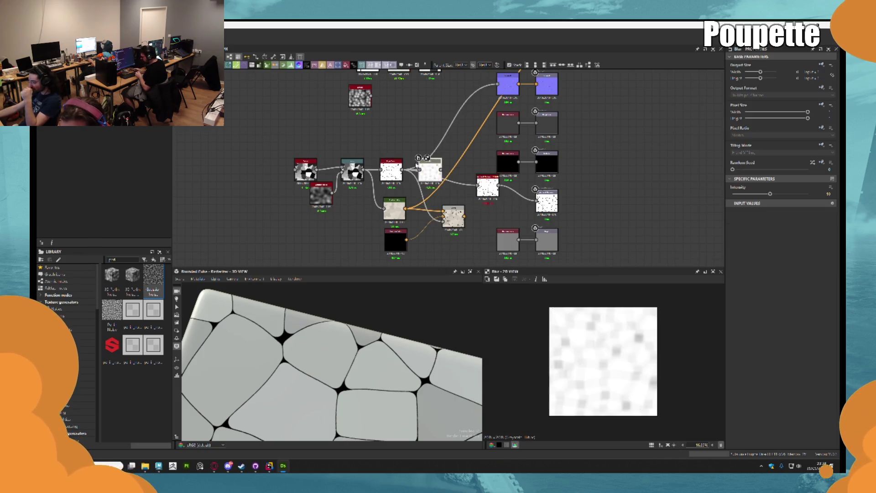
scroll(432, 170, up, 5)
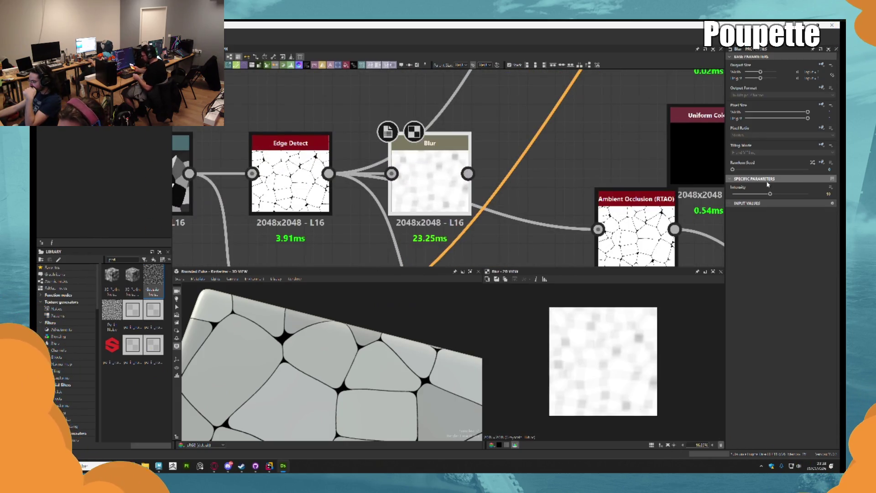
Swap the old Blur for a Blur HQ Grayscale node with a lowered Intensity
key(Delete)
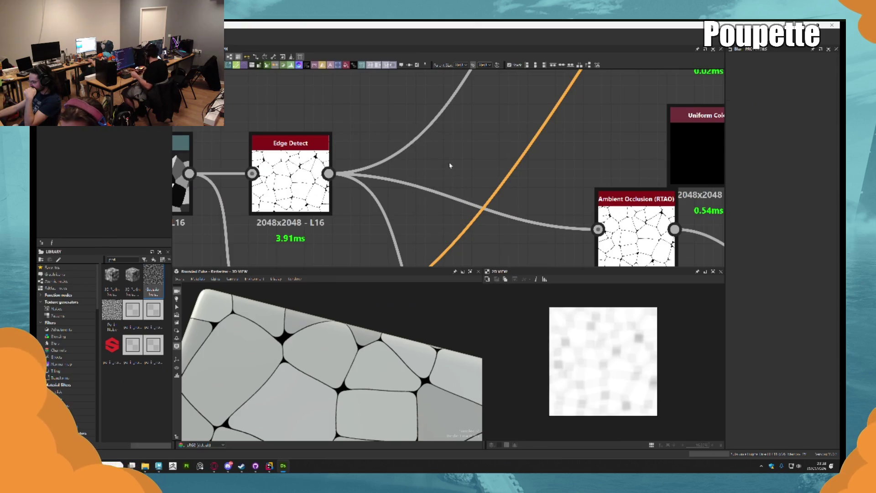
drag(329, 174, 351, 172)
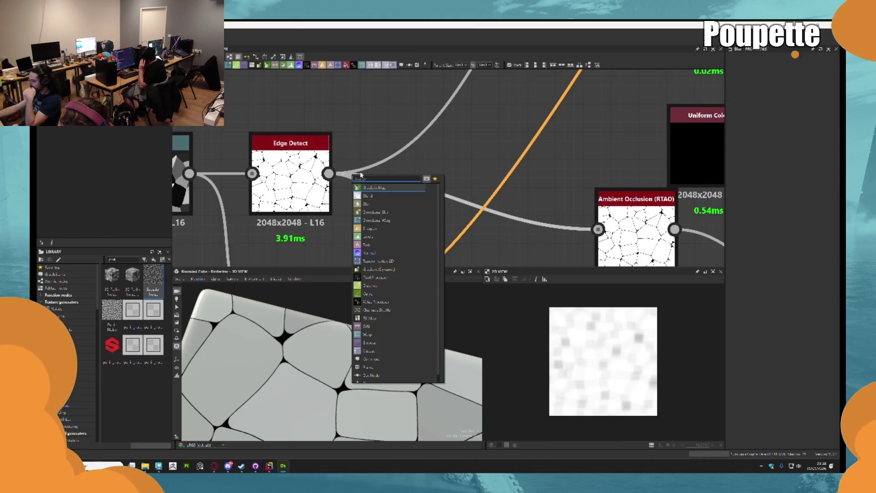
click(368, 188)
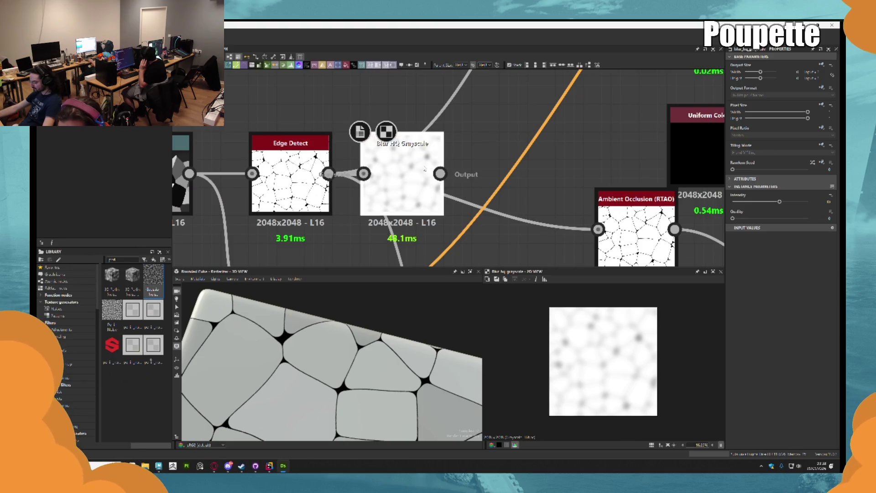
drag(762, 203, 741, 202)
scroll(468, 181, down, 2)
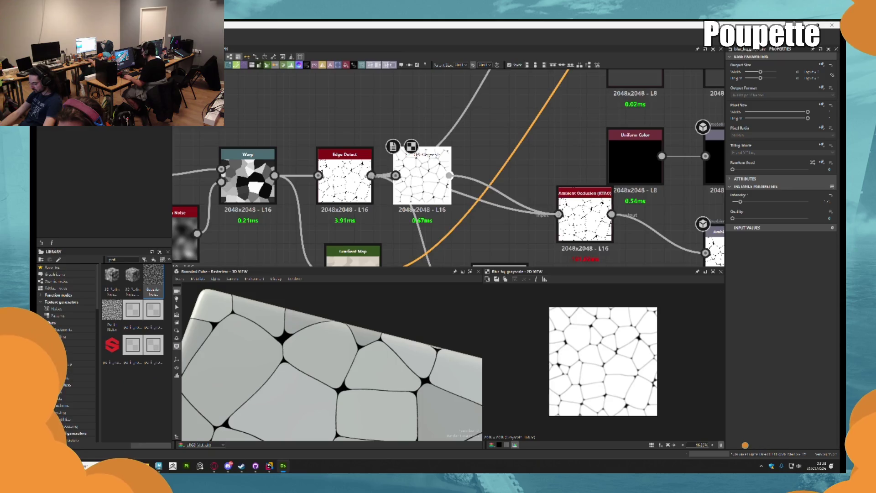
scroll(515, 221, down, 3)
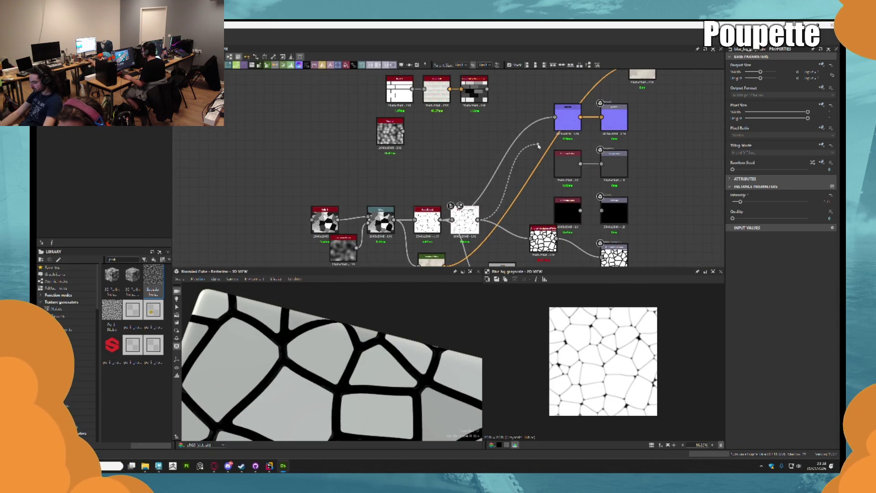
middle_drag(477, 220, 473, 158)
scroll(468, 180, up, 2)
mouse_move(512, 121)
middle_down()
mouse_move(472, 200)
mouse_move(449, 88)
middle_up()
scroll(474, 197, up, 3)
scroll(476, 195, down, 1)
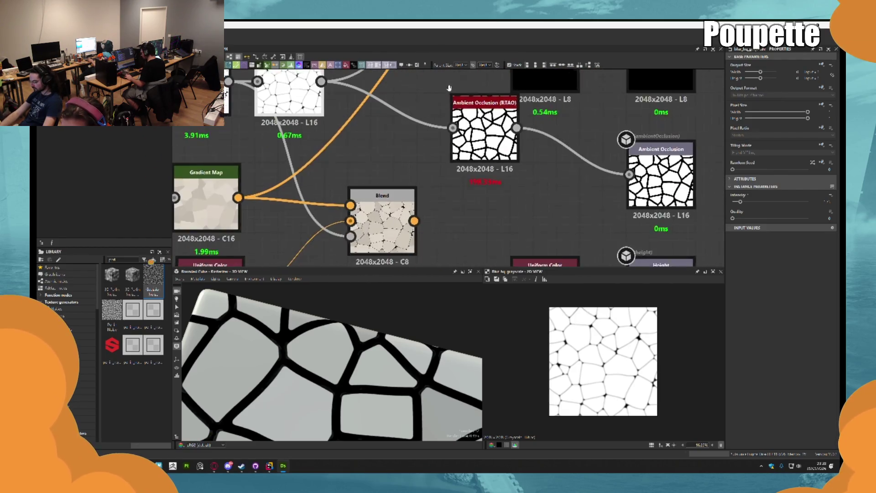
Increase the Ambient Occlusion node's Physical Size Y for thinner cell borders
click(484, 104)
scroll(480, 137, down, 2)
mouse_move(415, 362)
alt+mouse_down()
mouse_move(402, 347)
mouse_move(411, 319)
mouse_move(420, 338)
alt+mouse_up()
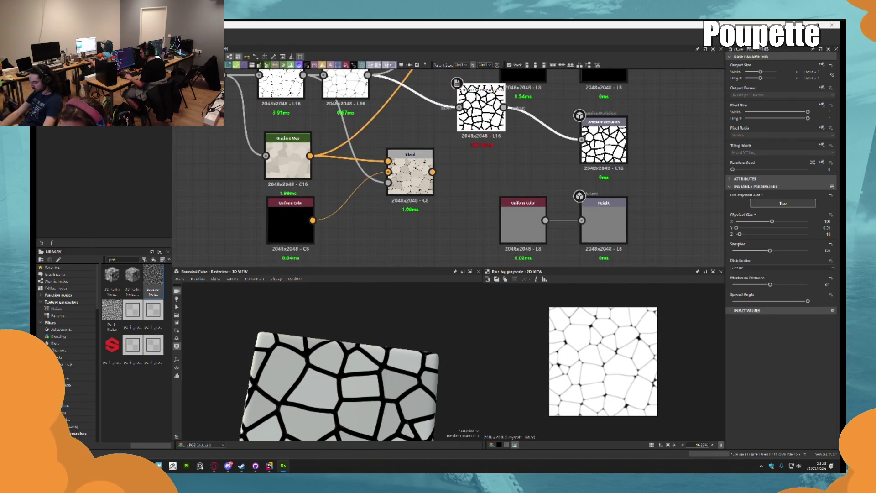
click(740, 227)
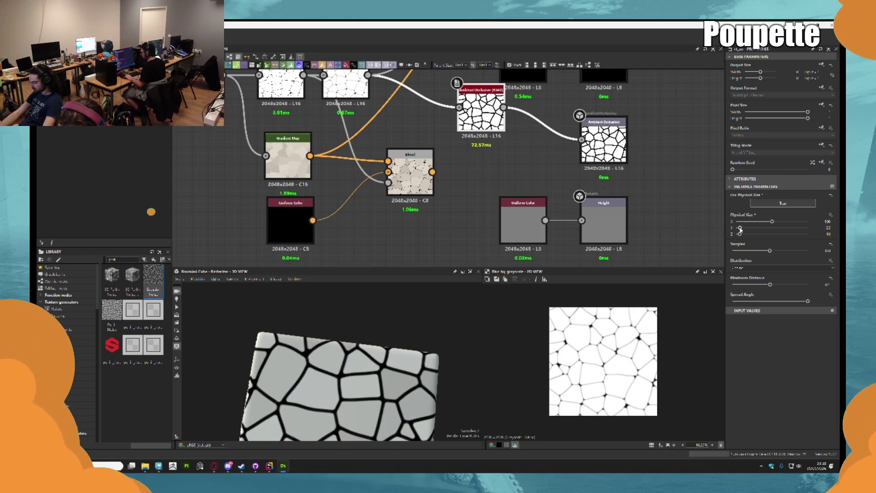
drag(740, 228, 796, 228)
mouse_move(346, 374)
mouse_down()
mouse_move(359, 333)
mouse_move(340, 354)
mouse_up()
Lower the Blur HQ intensity further and raise Physical Size Y to about 103.5
middle_drag(411, 183, 431, 246)
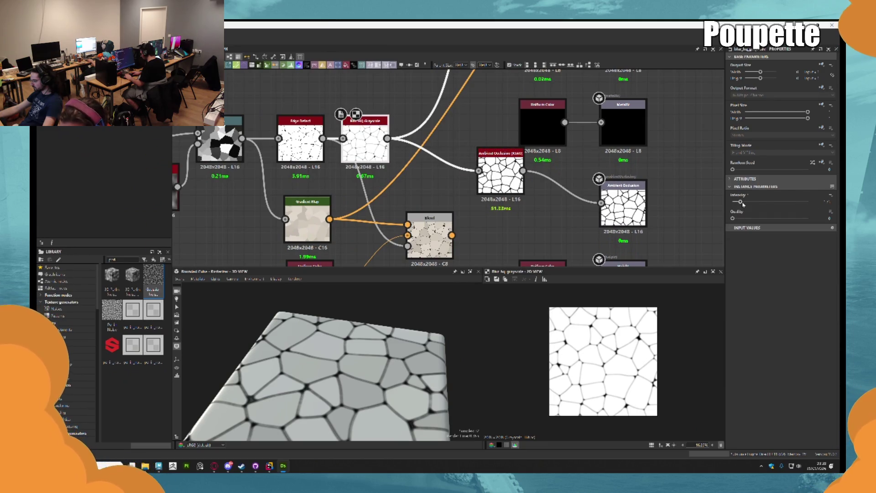
drag(740, 202, 735, 202)
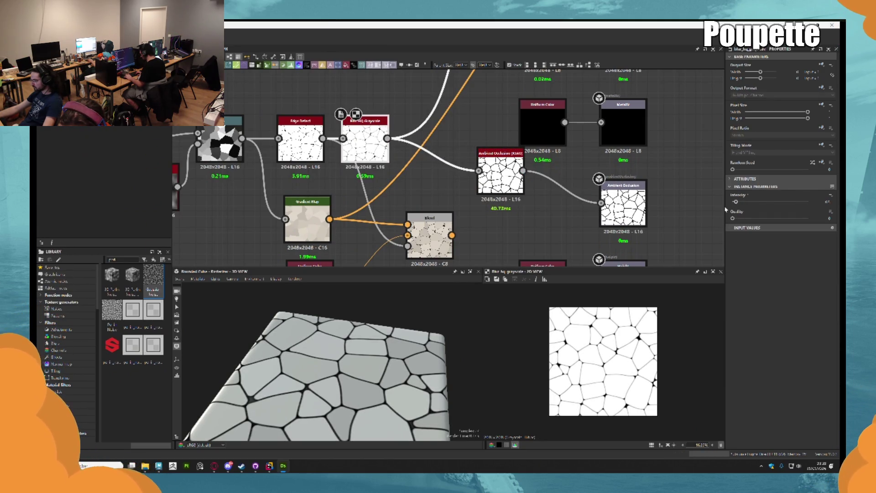
click(511, 183)
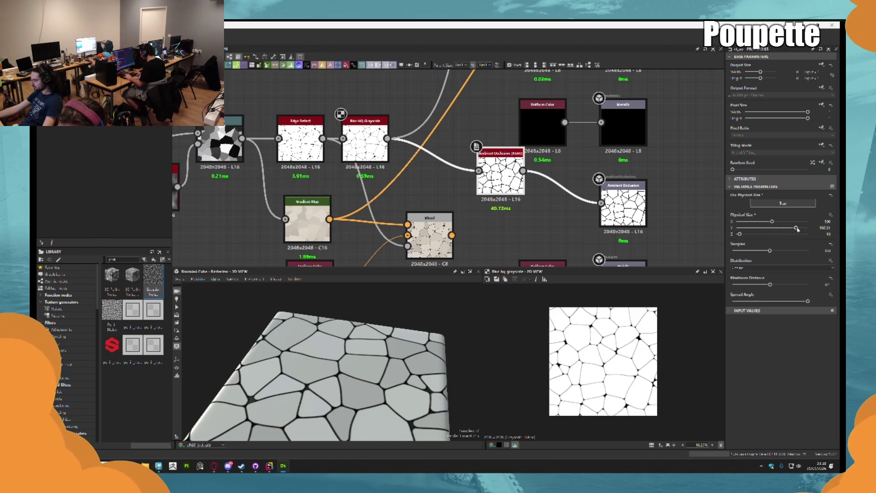
drag(798, 229, 806, 228)
scroll(386, 376, down, 3)
mouse_move(386, 376)
mouse_down()
mouse_move(270, 374)
mouse_move(255, 327)
mouse_move(274, 361)
mouse_up()
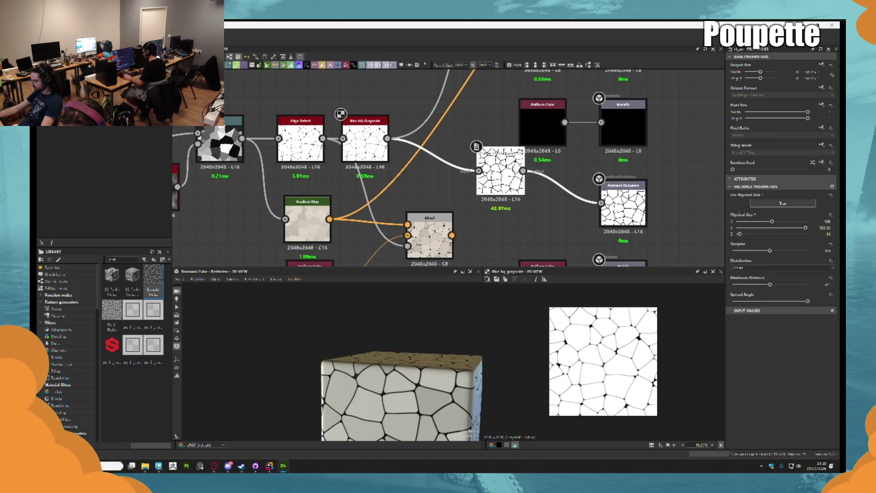
click(590, 208)
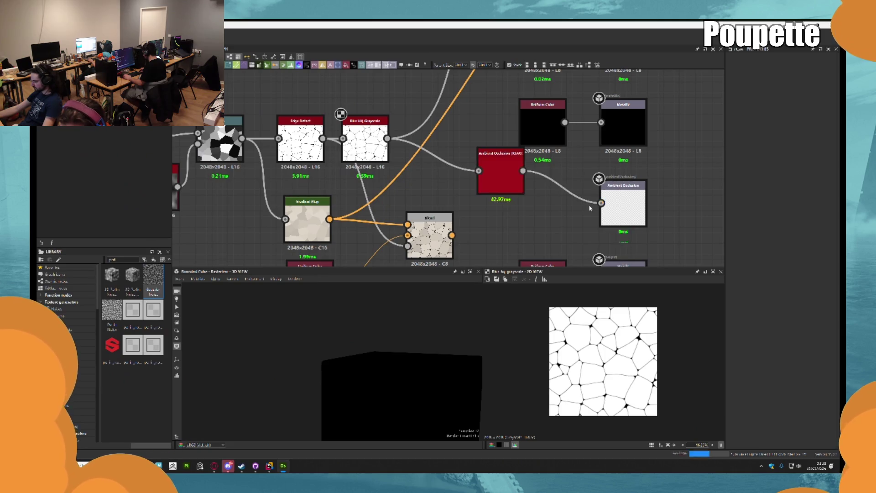
Undo the recent blur and ambient occlusion edits, then redo back to the working network
key(Delete)
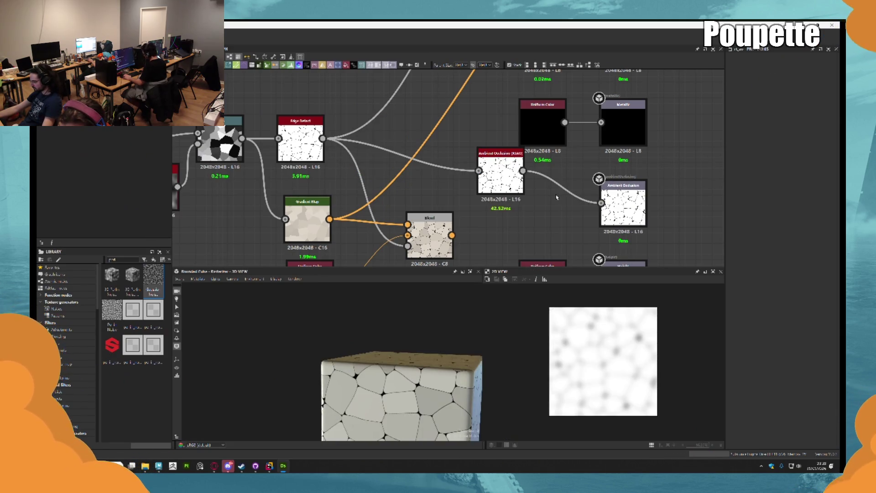
drag(301, 121, 310, 121)
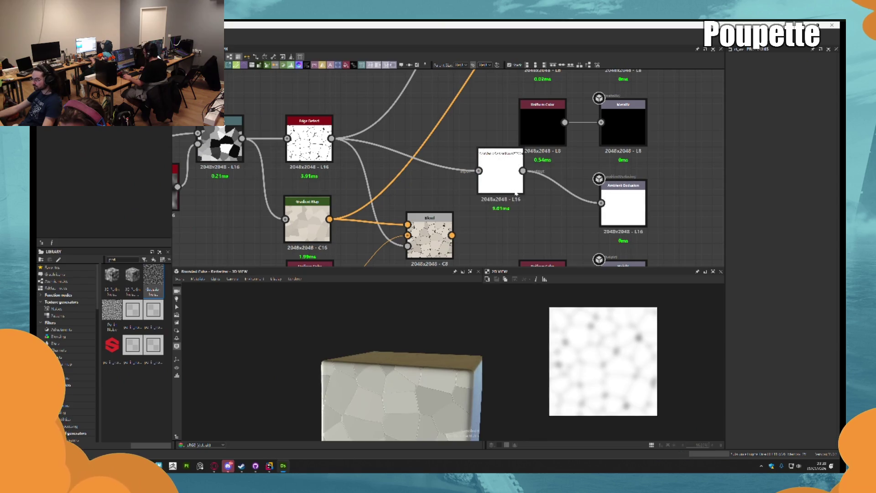
key(ctrl+z)
key(ctrl+z)
key(ctrl+z)
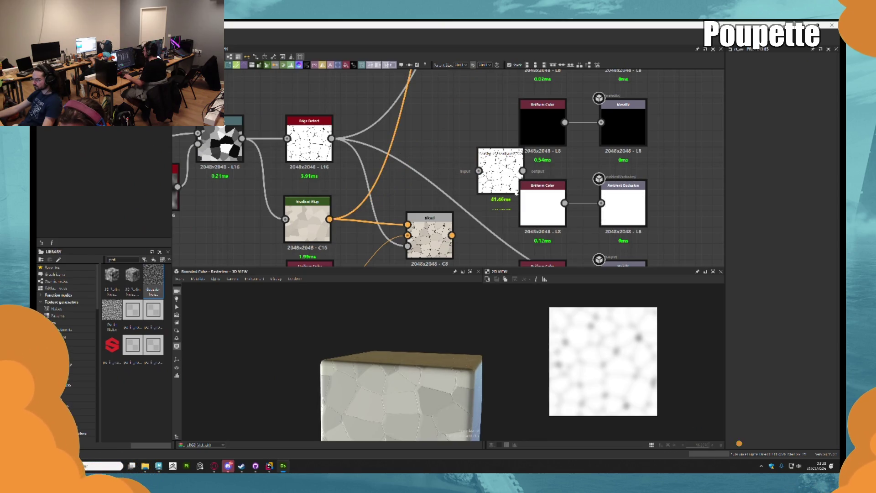
key(ctrl+z)
key(ctrl+z)
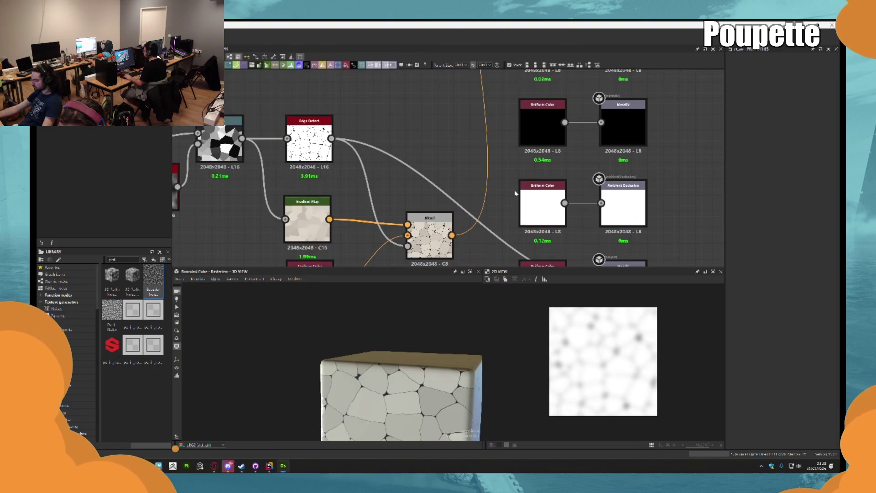
key(ctrl+z)
key(ctrl+z)
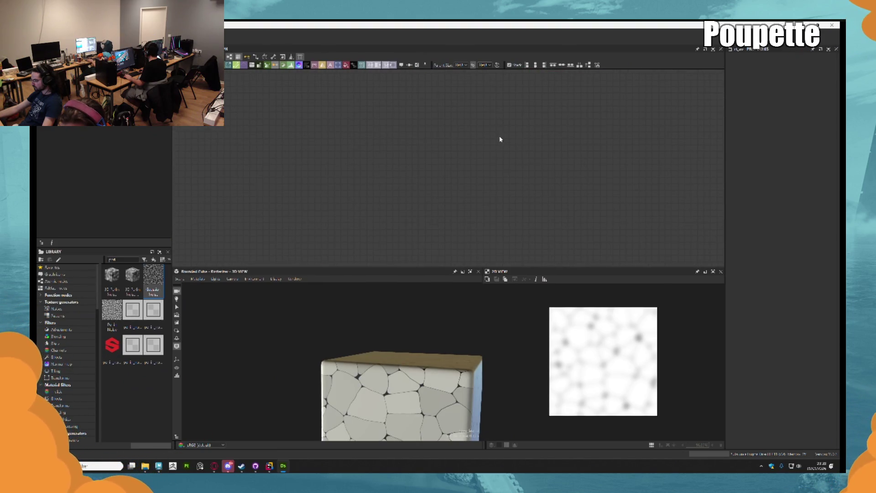
key(ctrl+y)
key(ctrl+y)
key(ctrl+y)
key(ctrl+y)
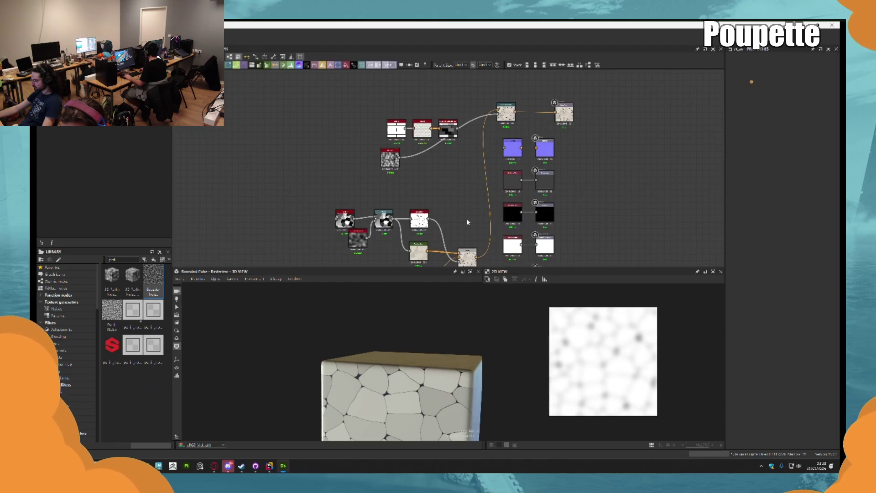
key(ctrl+y)
key(ctrl+y)
key(ctrl+y)
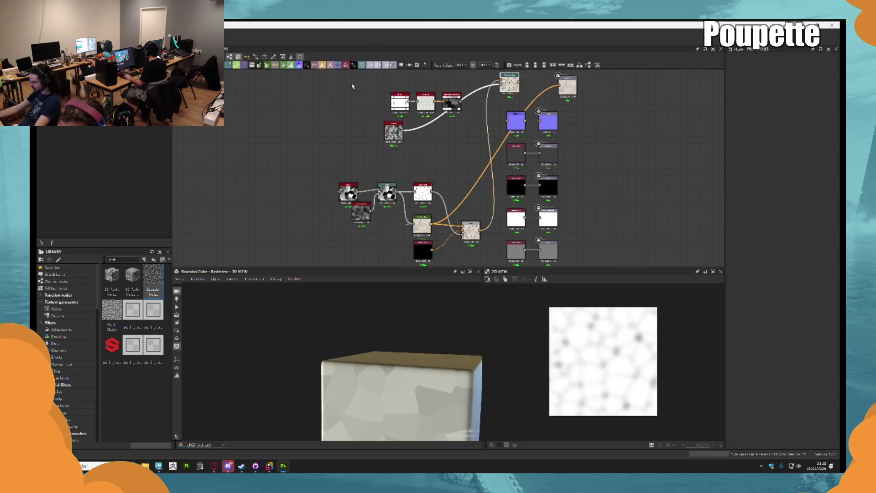
key(ctrl+y)
Delete the Directional Warp node and the other unused nodes at the top
click(507, 83)
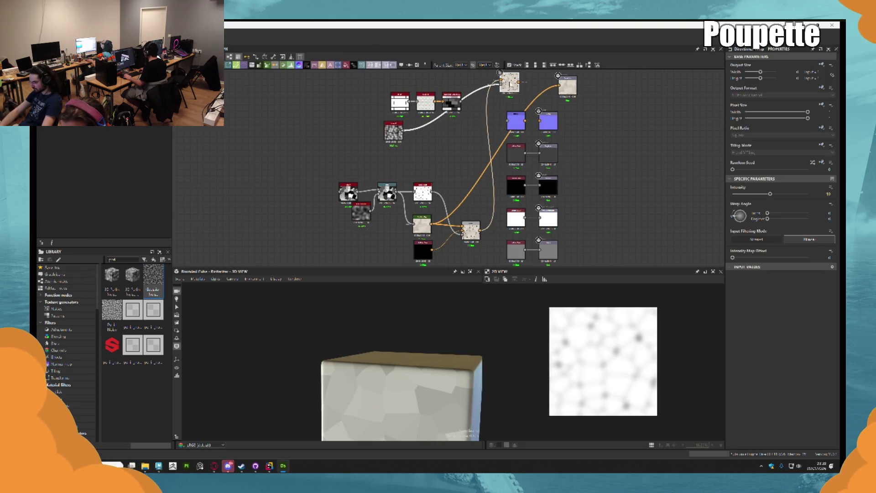
key(Delete)
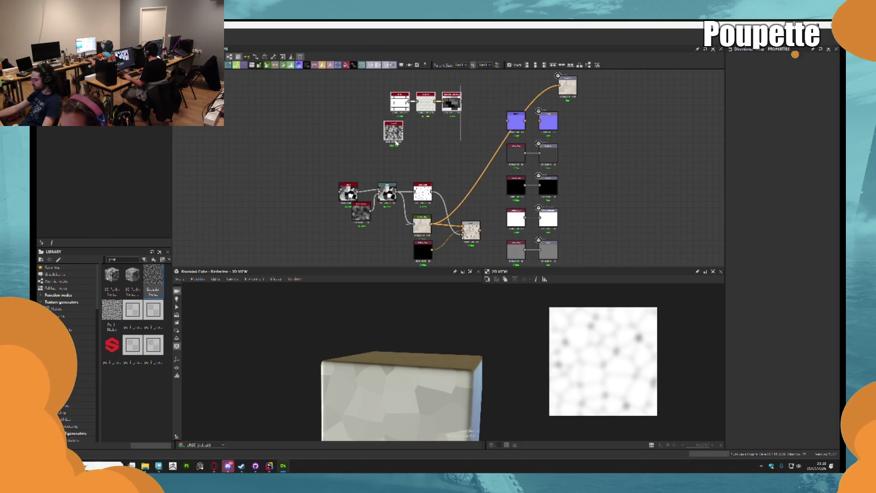
key(Delete)
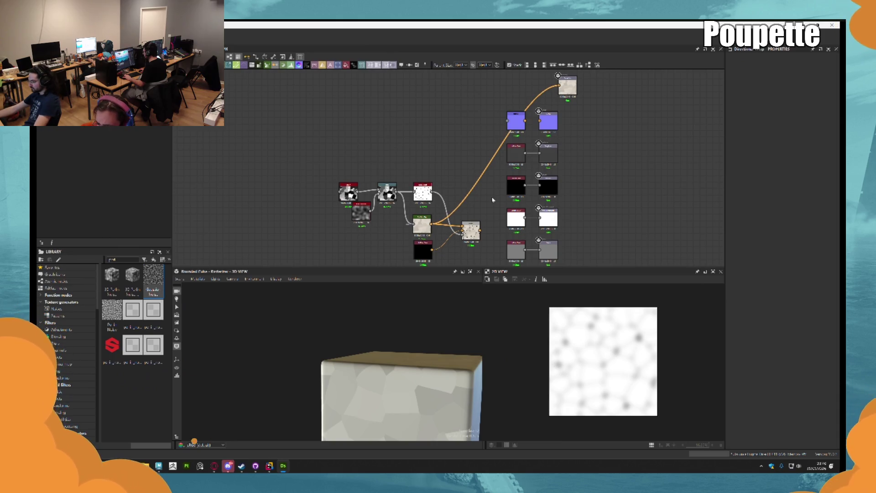
Shift the Cells and Warp nodes left and pull a new wire from Warp's output
scroll(493, 200, up, 10)
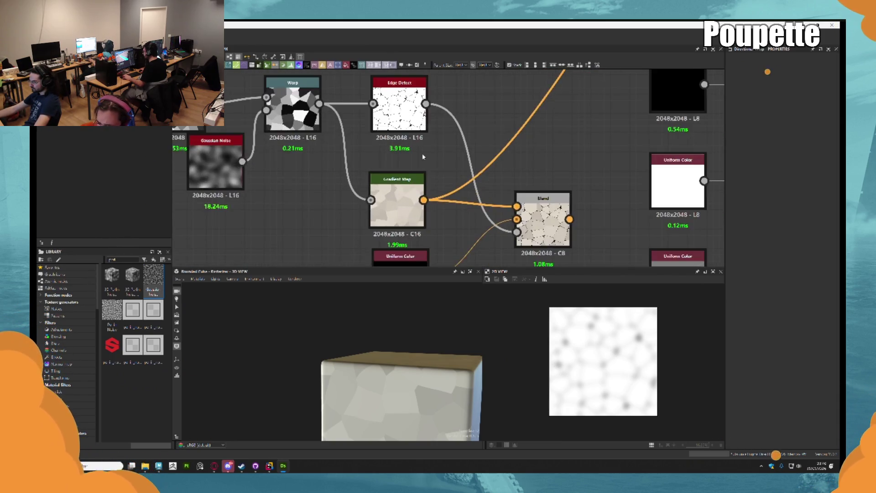
scroll(422, 157, down, 5)
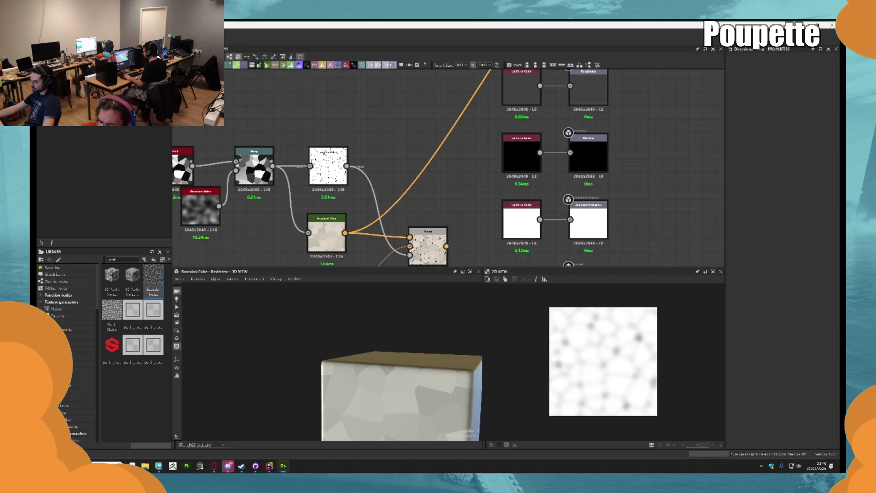
scroll(335, 154, down, 3)
mouse_move(346, 171)
mouse_down()
mouse_move(281, 171)
mouse_move(318, 155)
mouse_up()
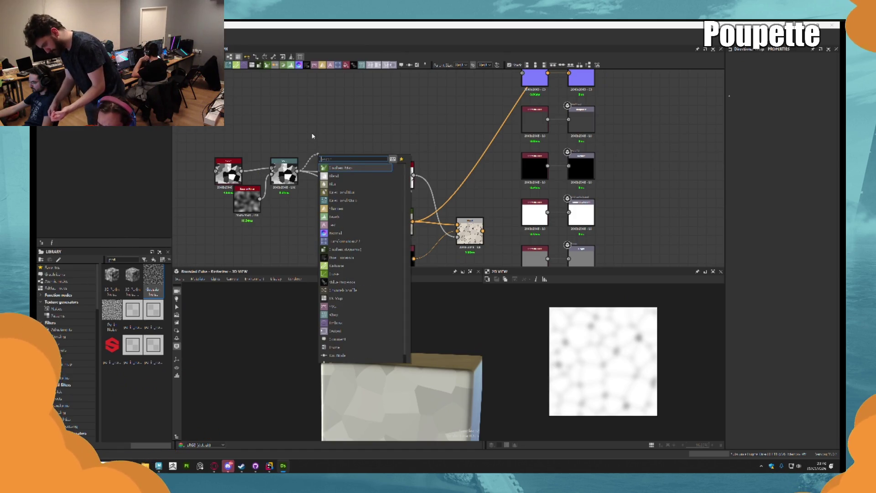
Add a Flood Fill node wired to the Warp output, searching 'fl'
text(grad)
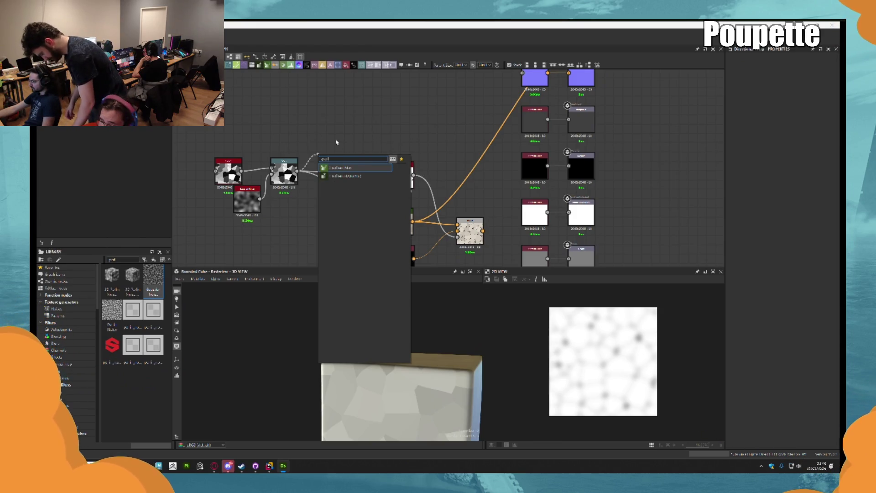
key(Escape)
drag(328, 152, 329, 149)
text(fl)
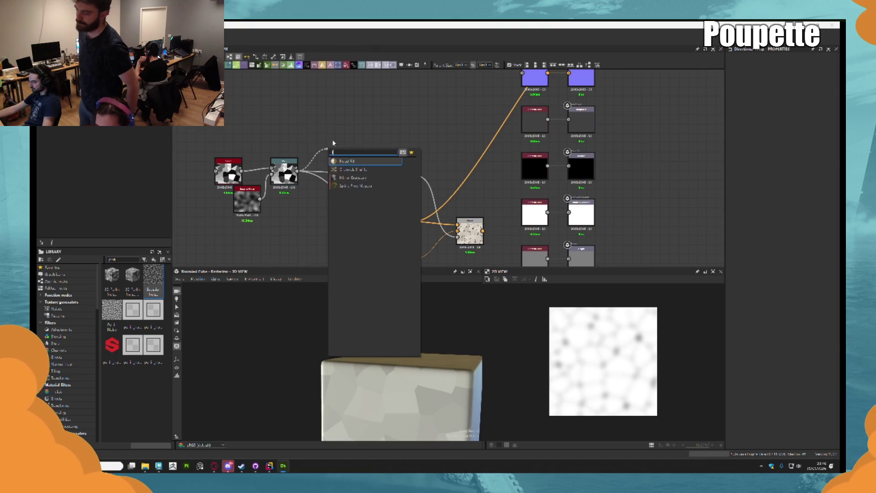
key(Return)
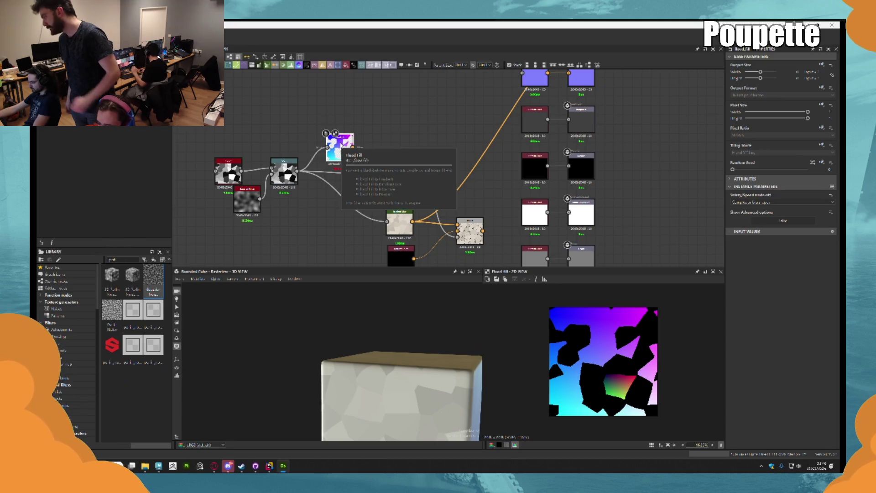
Try saving with Ctrl+S, then cancel the Save As dialog
key(ctrl+s)
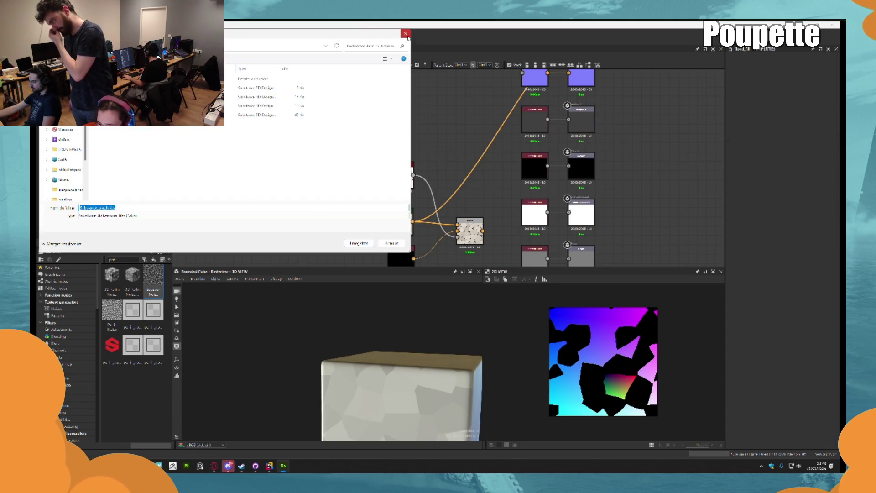
click(406, 34)
scroll(367, 133, up, 3)
key(space)
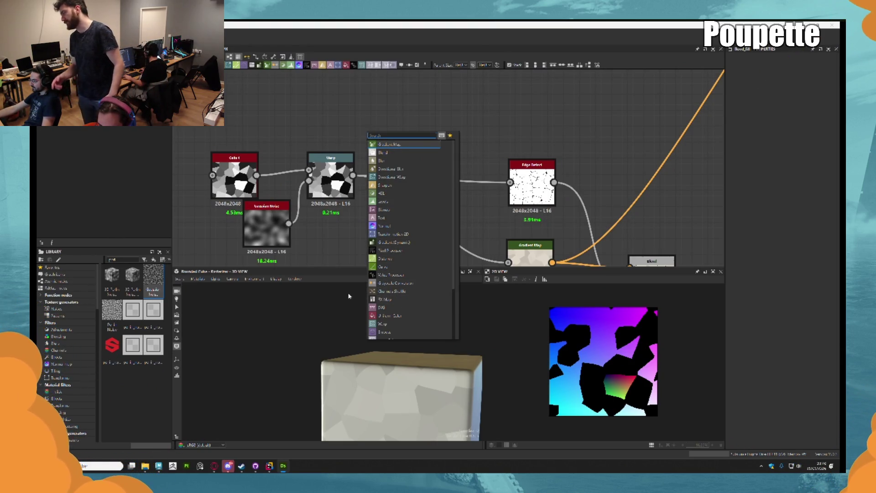
Add a Flood Fill node after Edge Detect and place it above Edge Detect
click(342, 264)
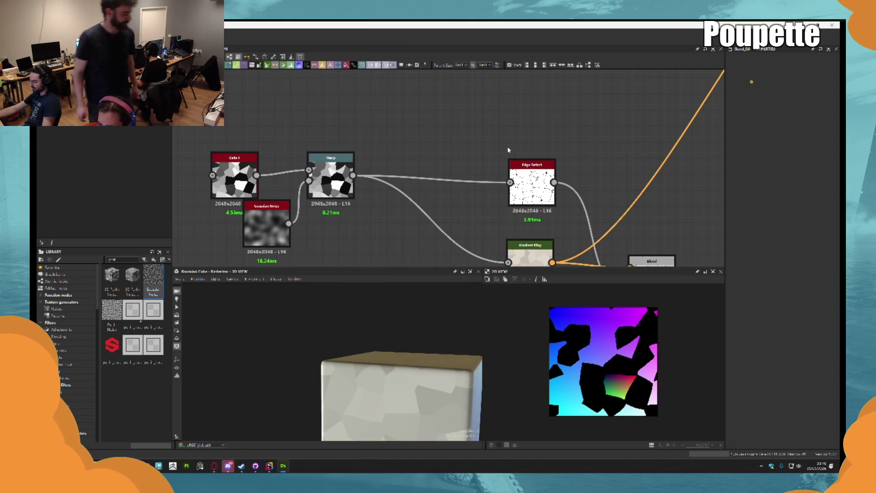
mouse_move(554, 182)
mouse_down()
mouse_move(577, 168)
mouse_move(570, 126)
mouse_up()
text(flood)
key(Return)
middle_drag(655, 155, 563, 178)
Add a Flood Fill to Gradient node from Flood Fill and raise its Angle
drag(526, 147, 538, 145)
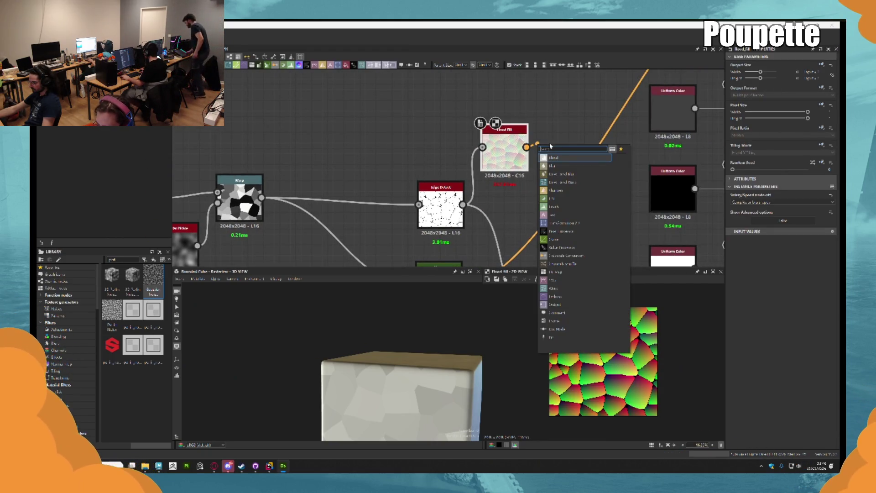
text(gra)
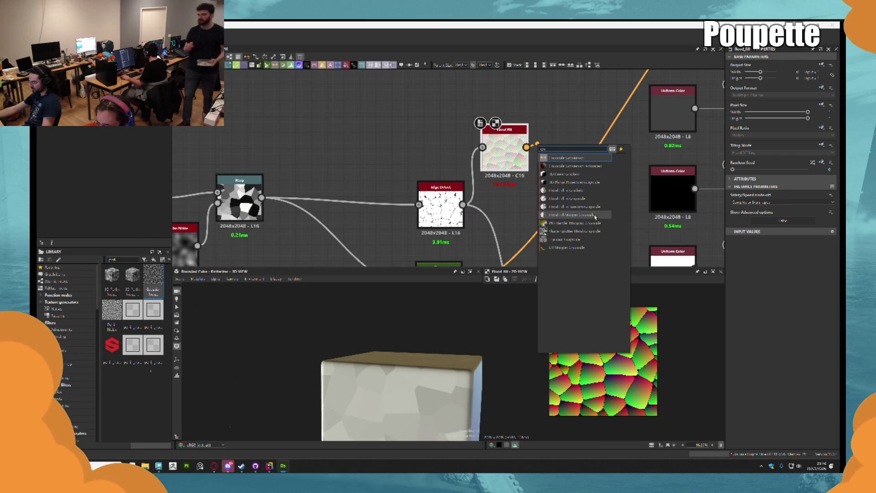
click(600, 190)
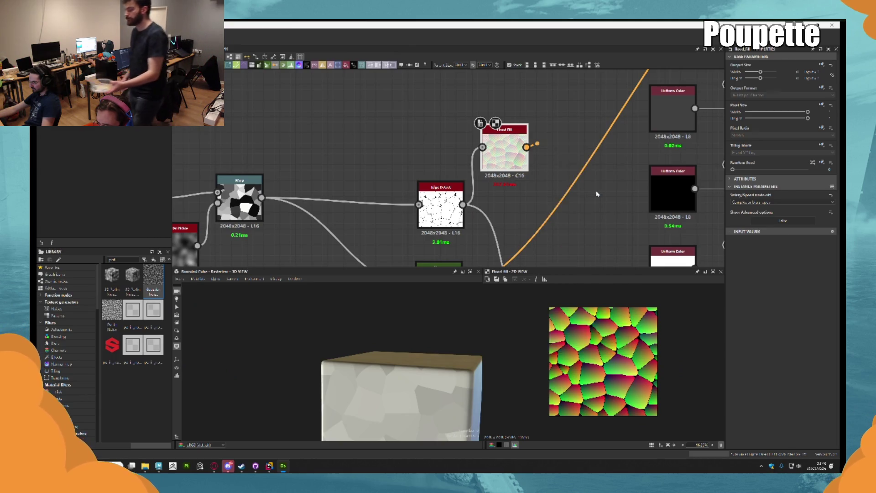
middle_drag(590, 208, 566, 211)
scroll(566, 211, down, 2)
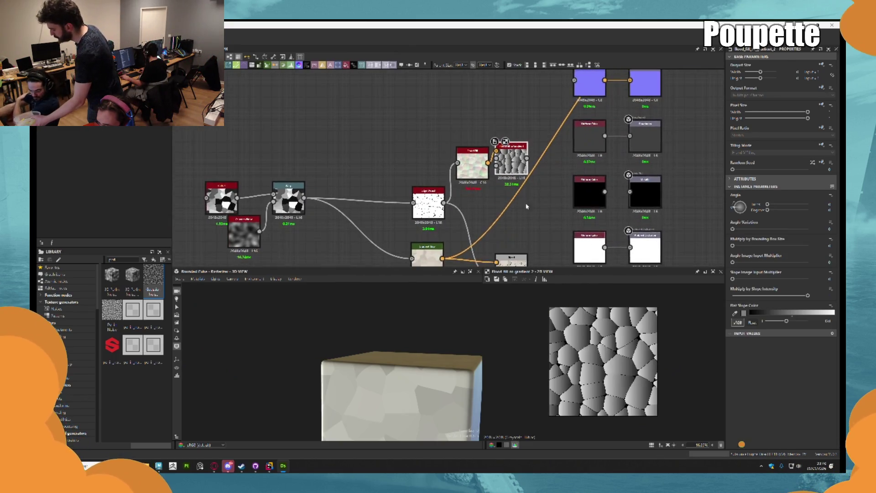
scroll(639, 214, up, 2)
drag(736, 208, 735, 211)
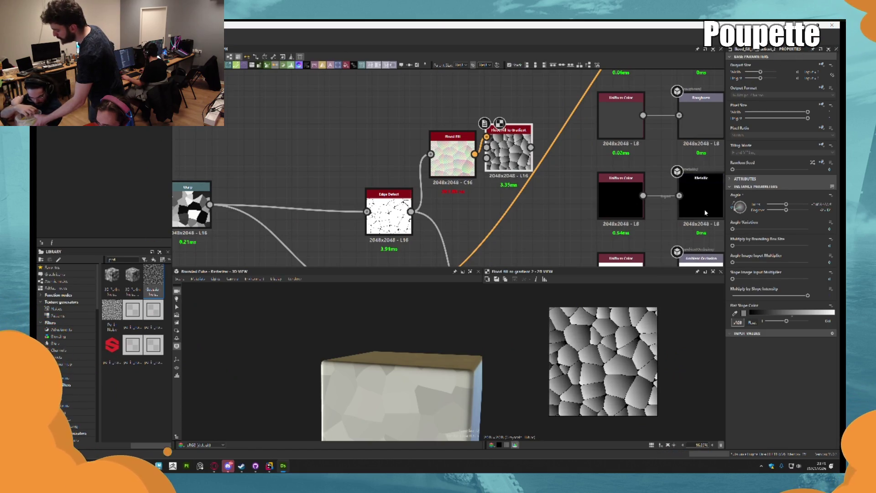
scroll(531, 162, down, 2)
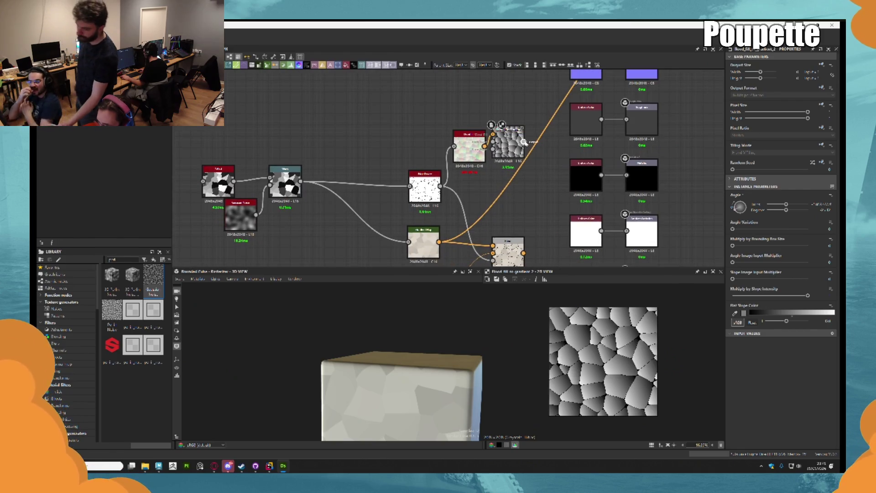
drag(524, 143, 535, 159)
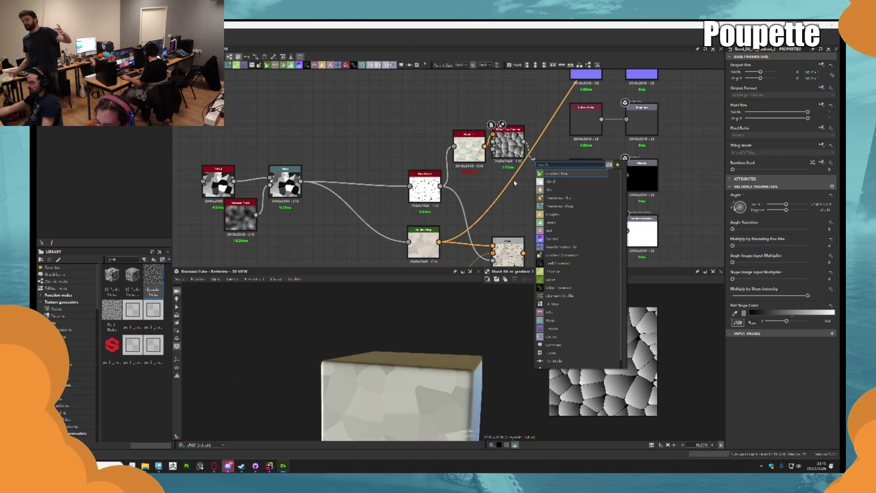
Add a Blend node and wire the Gradient Map output into it
click(551, 181)
scroll(538, 164, up, 3)
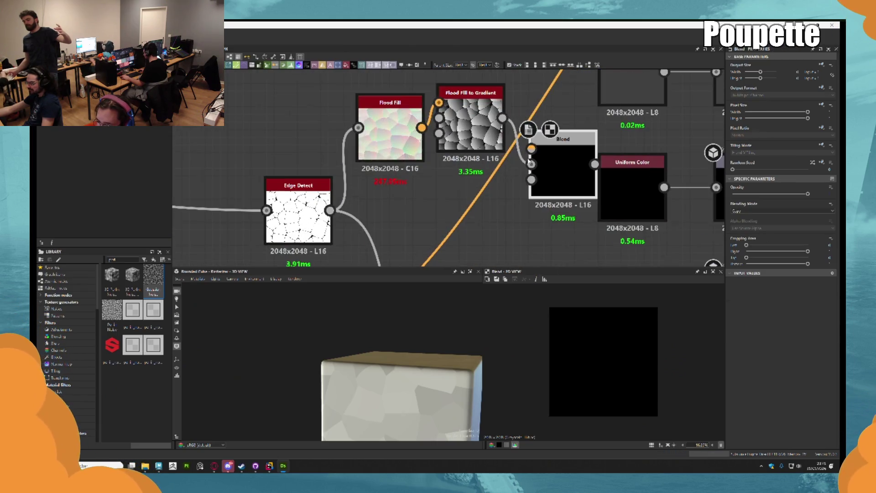
scroll(530, 161, down, 3)
scroll(359, 238, up, 2)
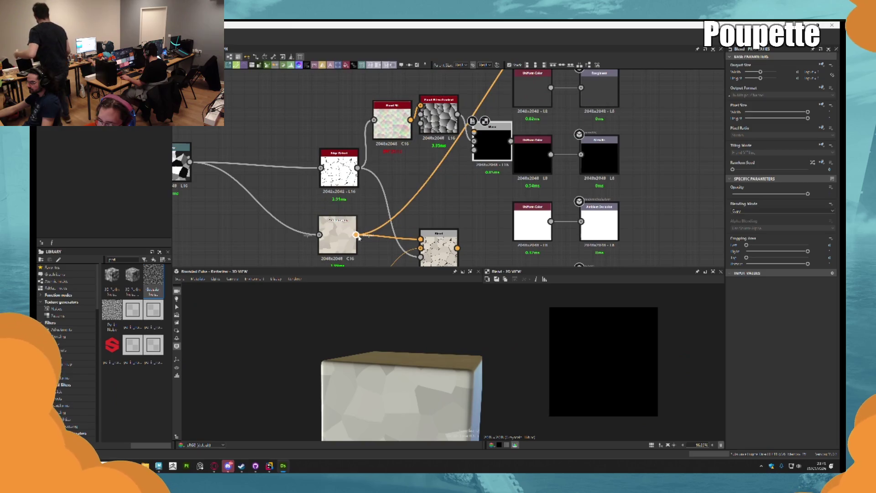
drag(356, 235, 474, 137)
Move the Blend node up near the output nodes
middle_drag(507, 125, 501, 167)
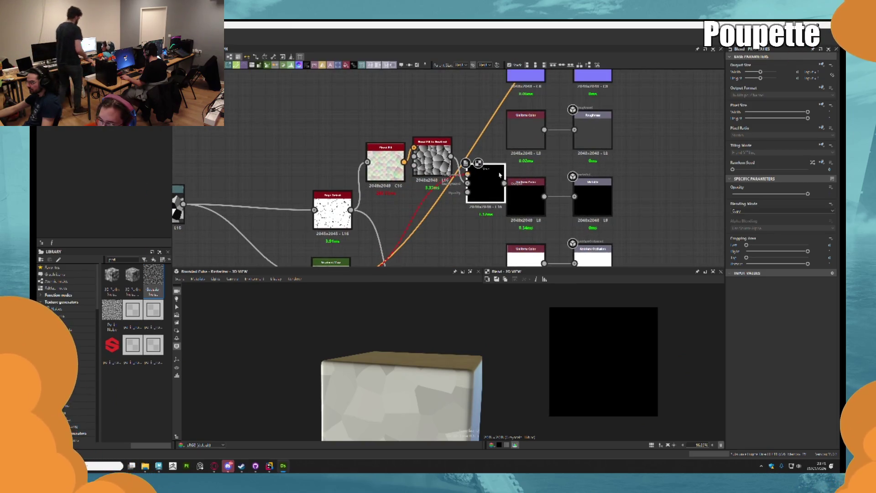
drag(500, 175, 486, 94)
scroll(467, 142, down, 1)
mouse_move(445, 199)
middle_down()
mouse_move(433, 225)
mouse_move(441, 170)
middle_up()
scroll(433, 226, up, 1)
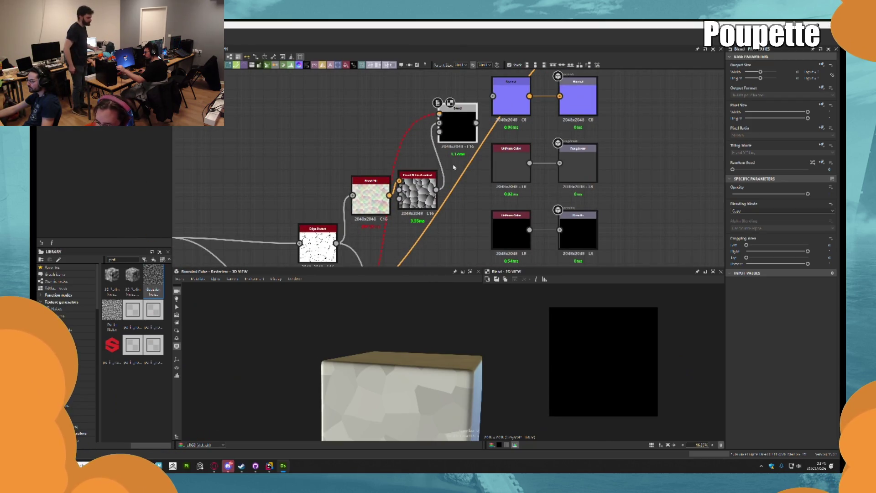
scroll(454, 167, down, 1)
middle_drag(374, 166, 386, 141)
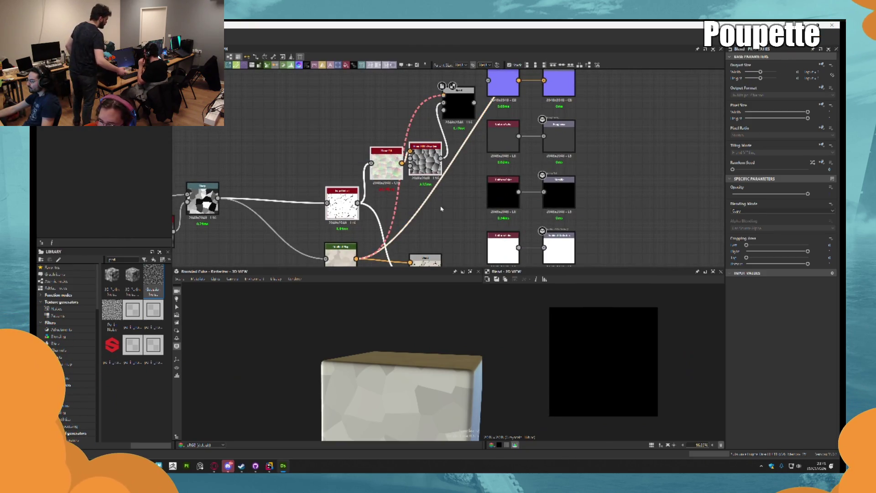
Shift Edge Detect, Flood Fill and the noise node left, and move Gradient Map beside Blend
drag(340, 149, 445, 224)
drag(421, 168, 388, 168)
scroll(419, 111, up, 3)
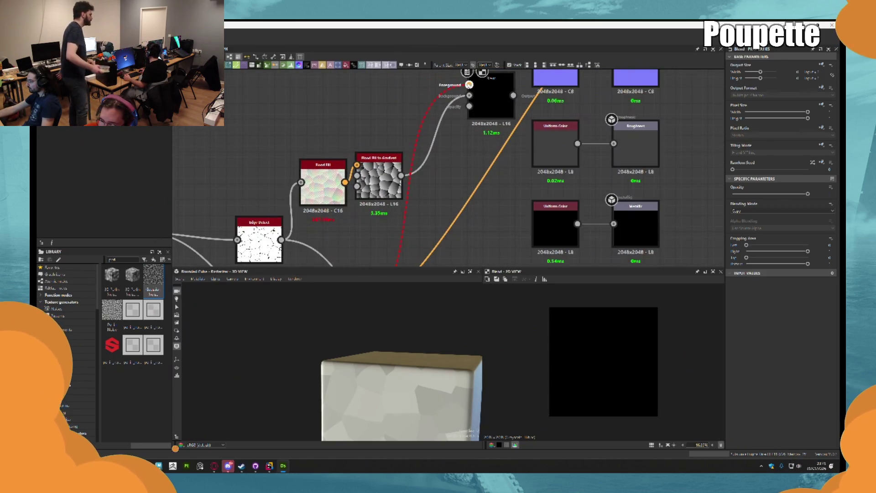
scroll(424, 119, down, 3)
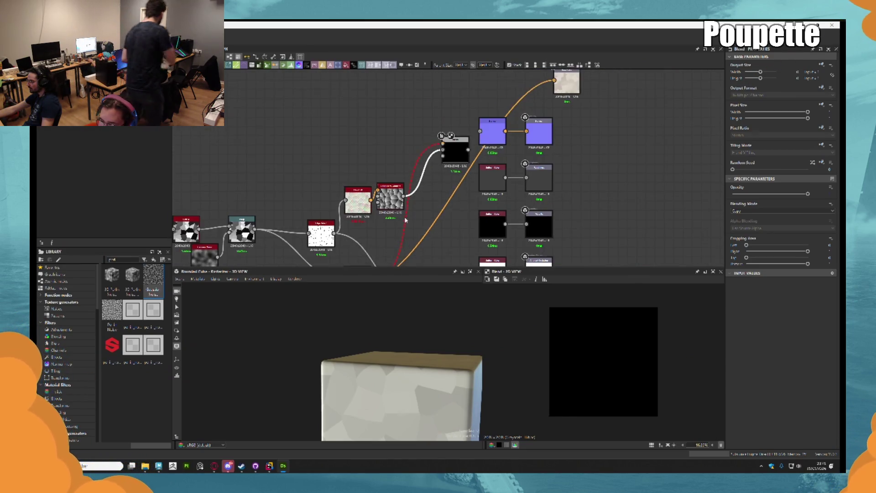
middle_drag(415, 182, 409, 194)
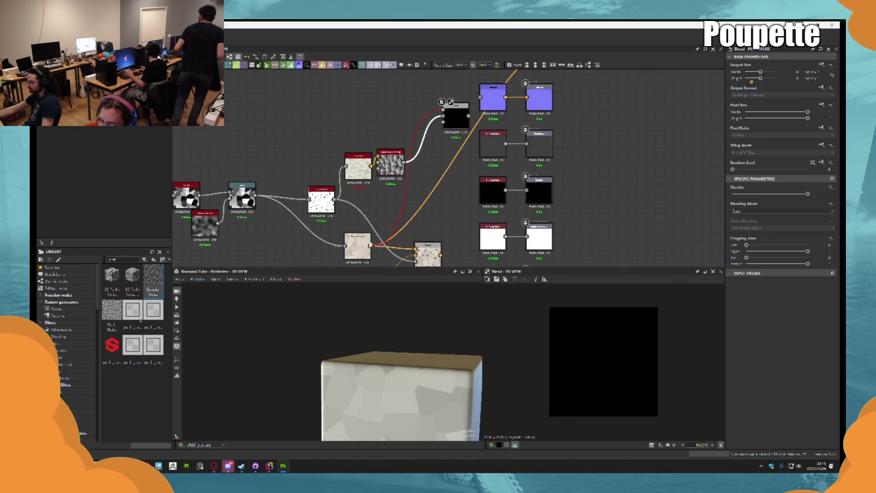
mouse_move(362, 245)
mouse_down()
mouse_move(356, 122)
mouse_move(374, 106)
mouse_move(390, 113)
mouse_up()
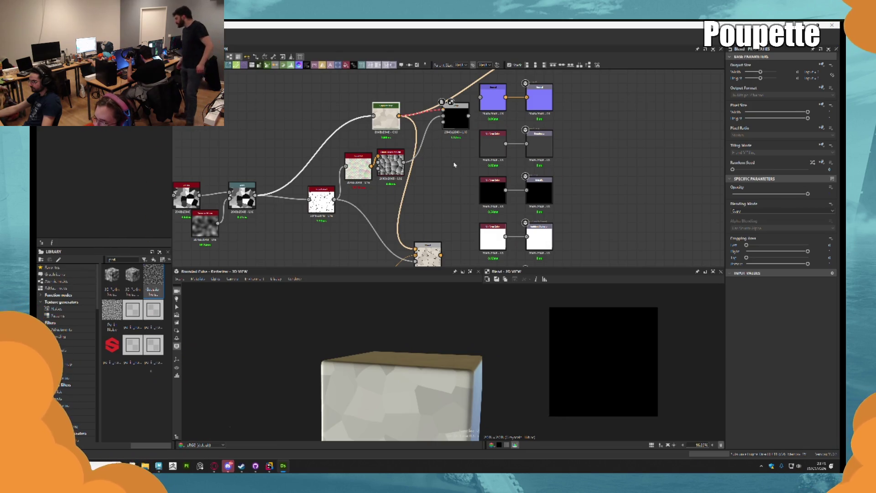
middle_drag(454, 164, 452, 195)
Connect the Flood Fill to Gradient output into the Blend node
scroll(449, 192, up, 3)
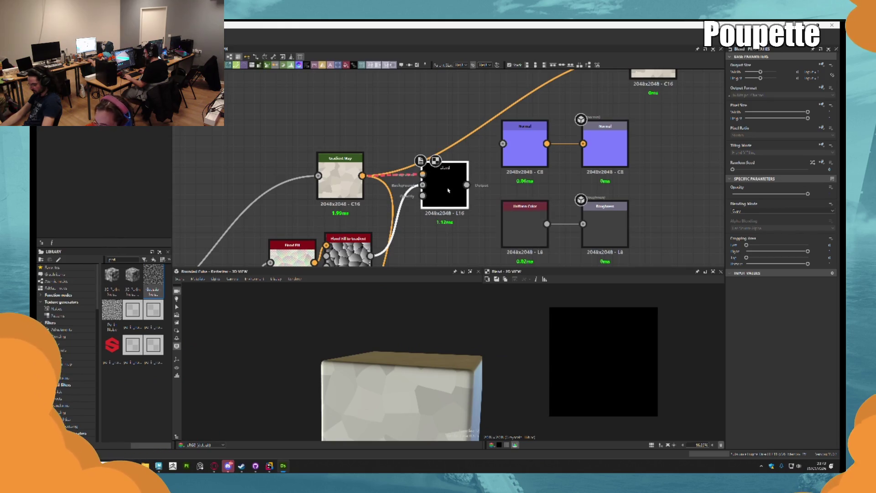
scroll(411, 182, up, 1)
scroll(396, 179, down, 1)
scroll(396, 179, down, 2)
scroll(397, 179, up, 1)
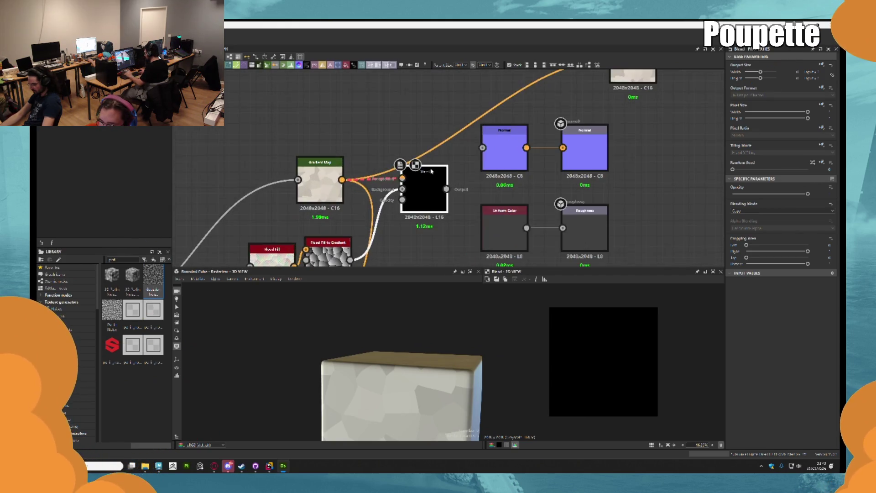
scroll(390, 211, down, 1)
middle_drag(391, 211, 407, 157)
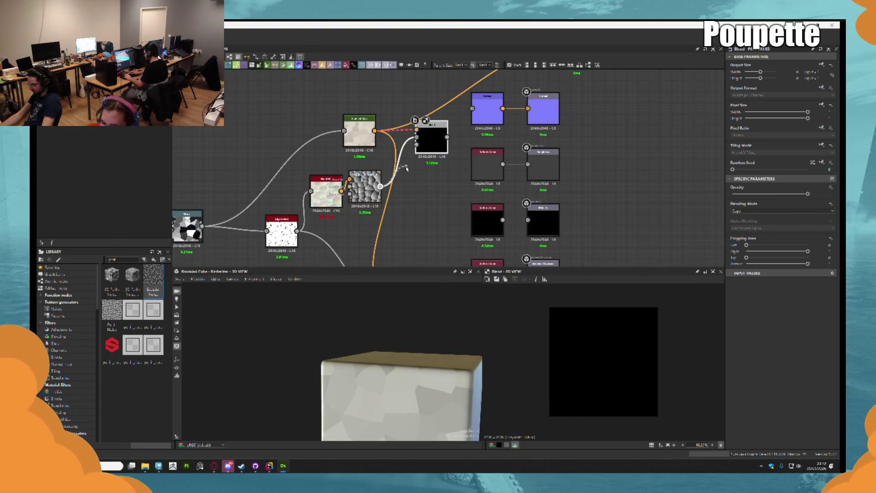
drag(423, 146, 420, 145)
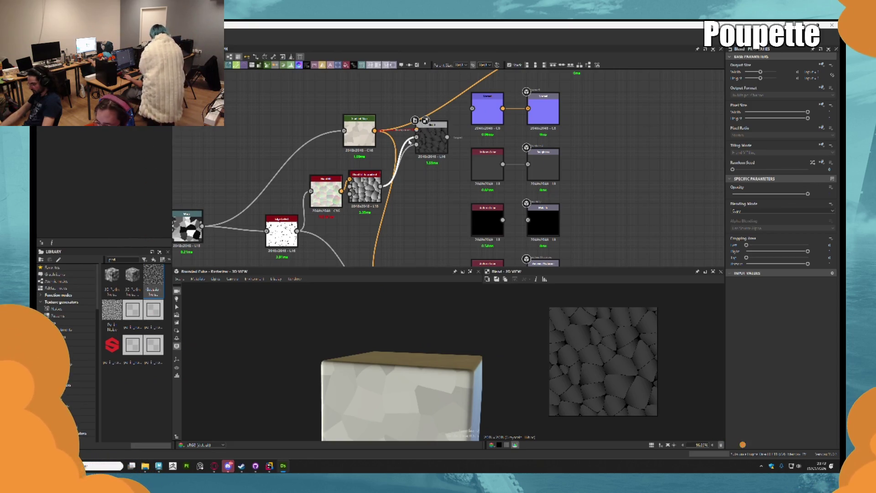
Remove the Blend's foreground link and plug Gradient Map into its background input
drag(410, 142, 409, 139)
scroll(388, 146, up, 2)
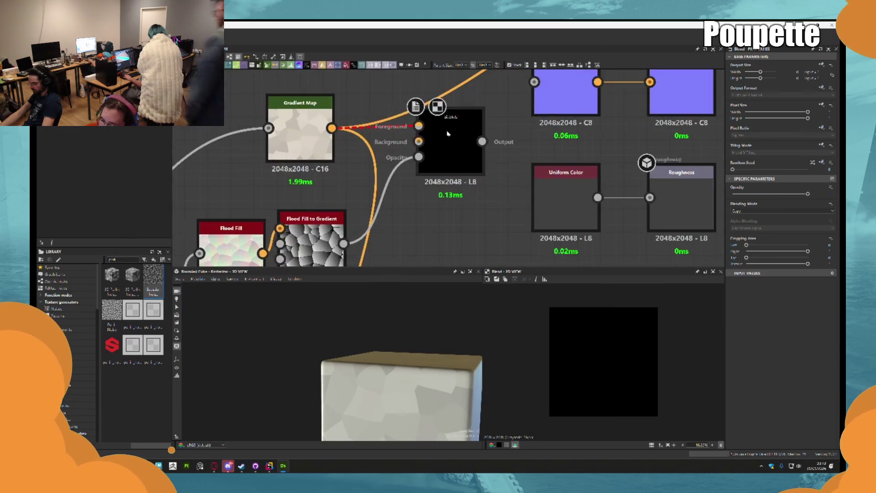
drag(317, 168, 403, 180)
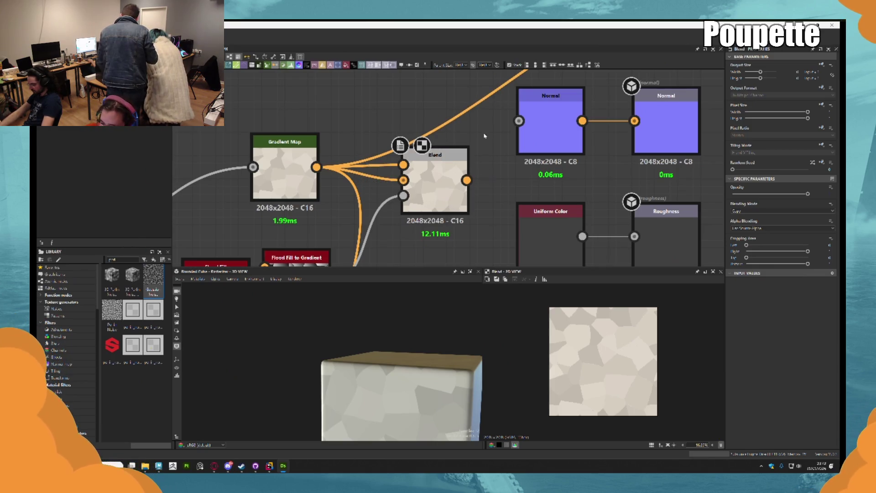
middle_drag(428, 199, 479, 182)
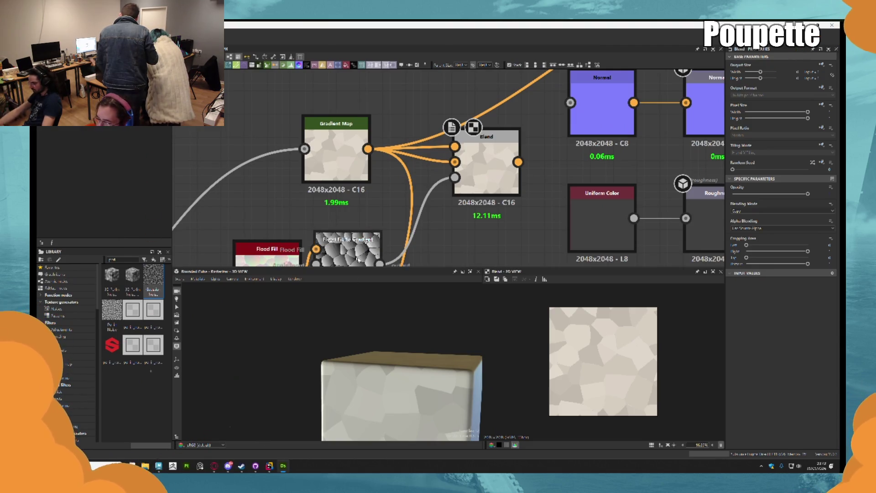
Add another Blend from Gradient Map and wire the black node into a Blend input
drag(368, 149, 414, 93)
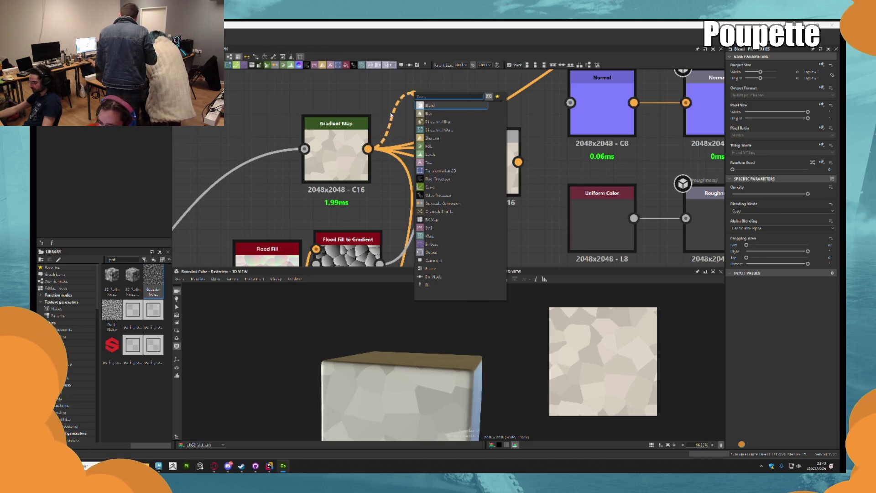
key(Return)
middle_drag(392, 115, 429, 183)
drag(381, 201, 370, 67)
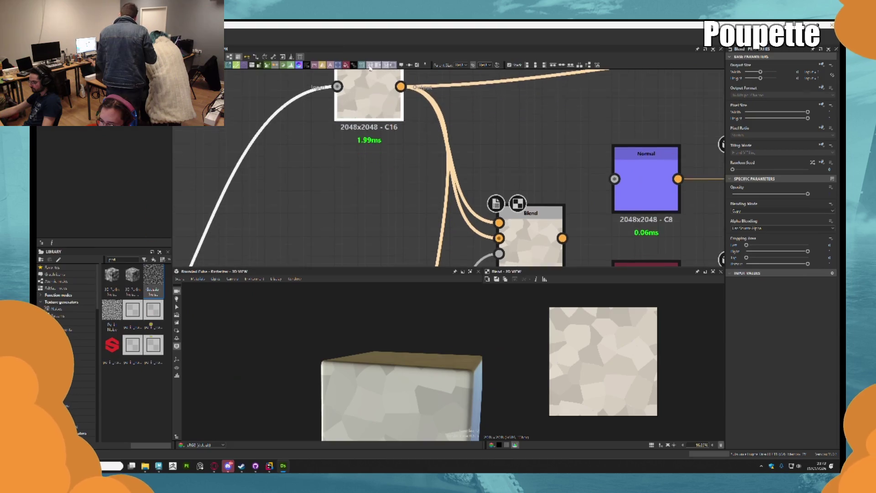
scroll(370, 92, down, 6)
middle_drag(380, 210, 380, 115)
drag(422, 204, 382, 233)
middle_drag(266, 184, 287, 193)
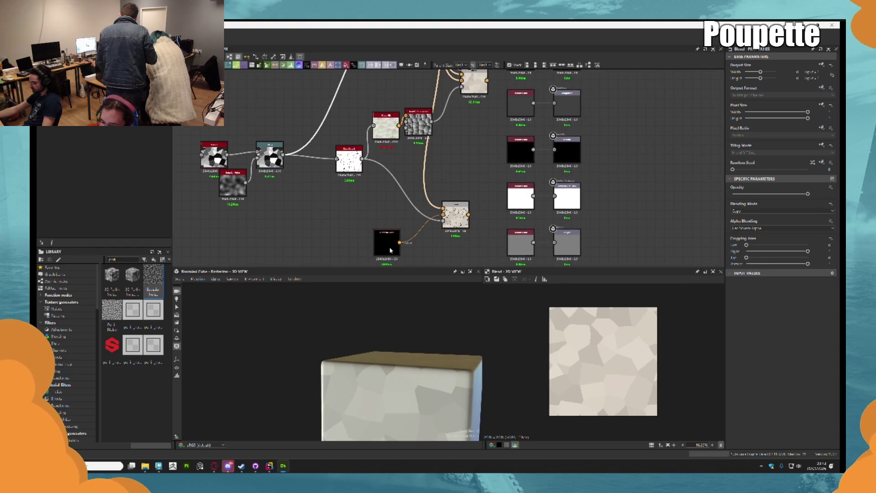
drag(400, 243, 428, 111)
Check the Gradient Map and Blend settings, then connect the Blend output to Base Color
click(474, 82)
middle_drag(481, 149, 491, 222)
scroll(493, 153, up, 2)
scroll(461, 151, up, 2)
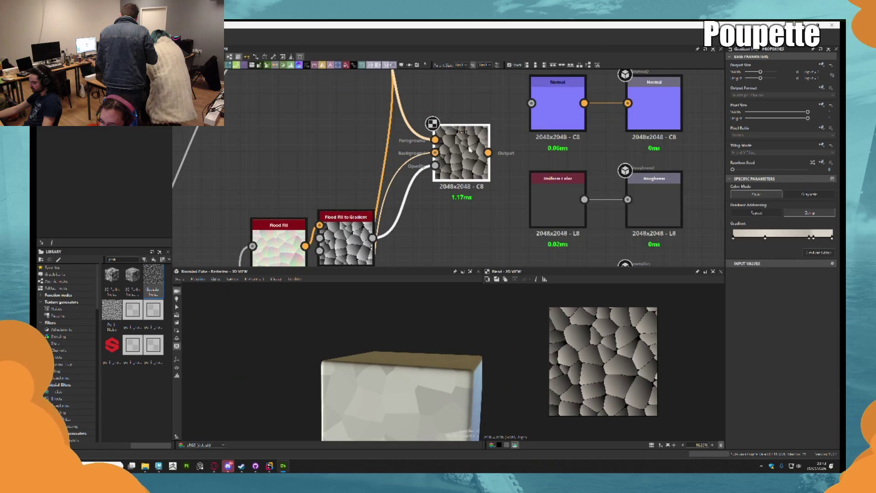
click(474, 151)
middle_drag(493, 146, 500, 201)
scroll(475, 260, down, 2)
mouse_move(478, 228)
mouse_down()
mouse_move(495, 229)
mouse_move(615, 121)
mouse_up()
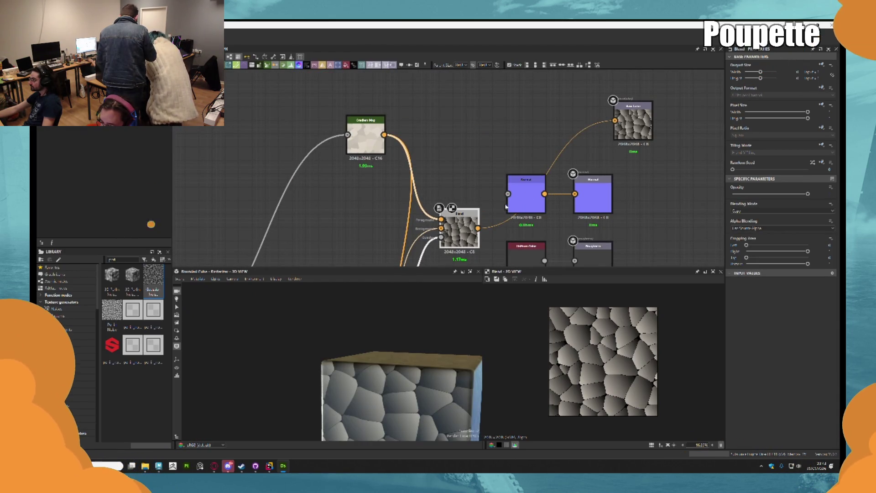
Reposition the Blend beside Gradient Map and lower its opacity to about 0.56
mouse_move(462, 222)
mouse_down()
mouse_move(475, 120)
mouse_move(488, 132)
mouse_up()
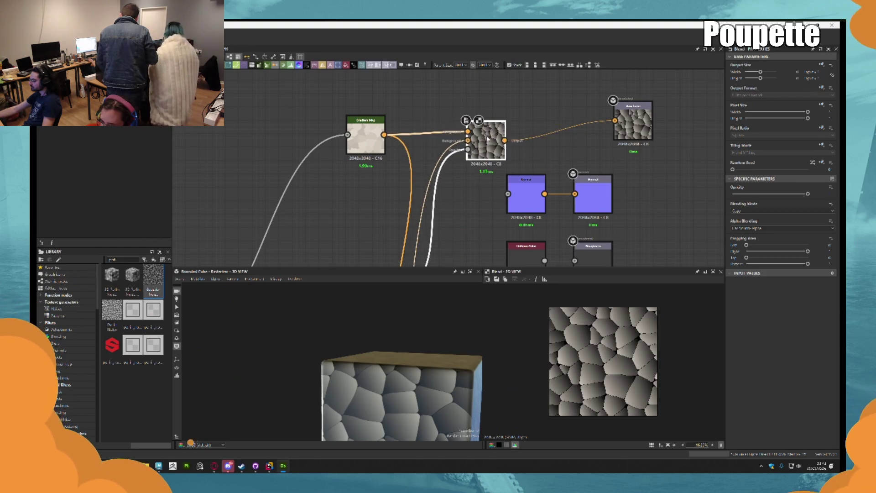
mouse_move(442, 213)
middle_down()
mouse_move(462, 160)
mouse_move(479, 202)
middle_up()
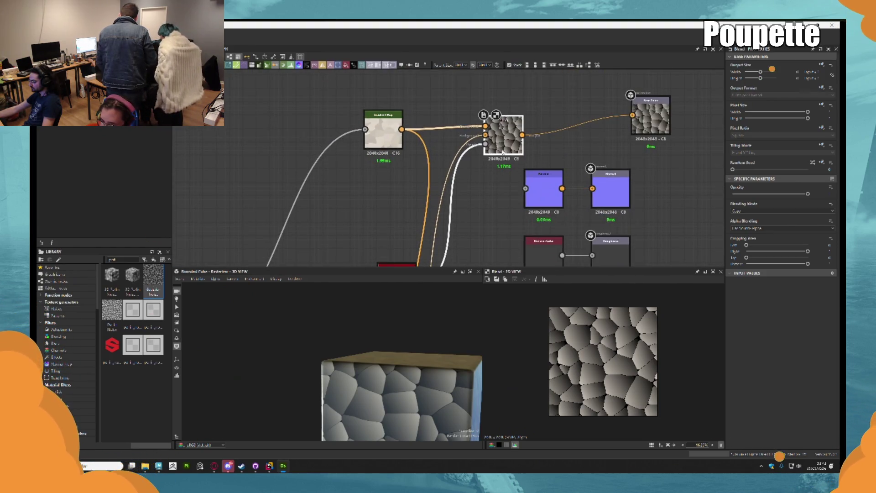
drag(808, 194, 765, 196)
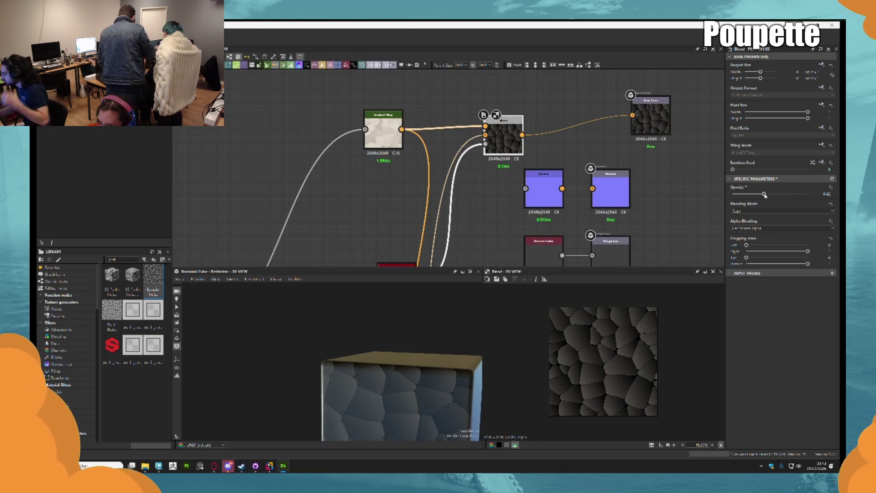
Delete the white links feeding the Blend node's lower inputs
scroll(412, 206, down, 4)
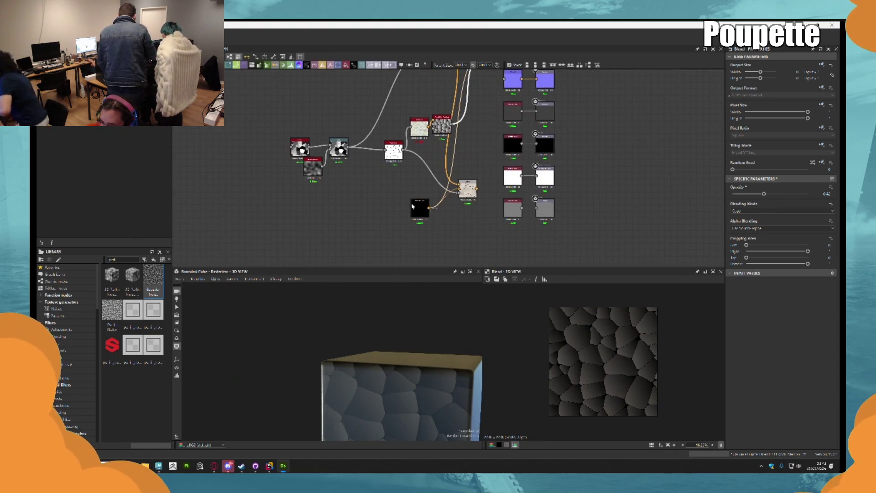
click(412, 206)
middle_drag(413, 206, 403, 301)
scroll(489, 147, up, 2)
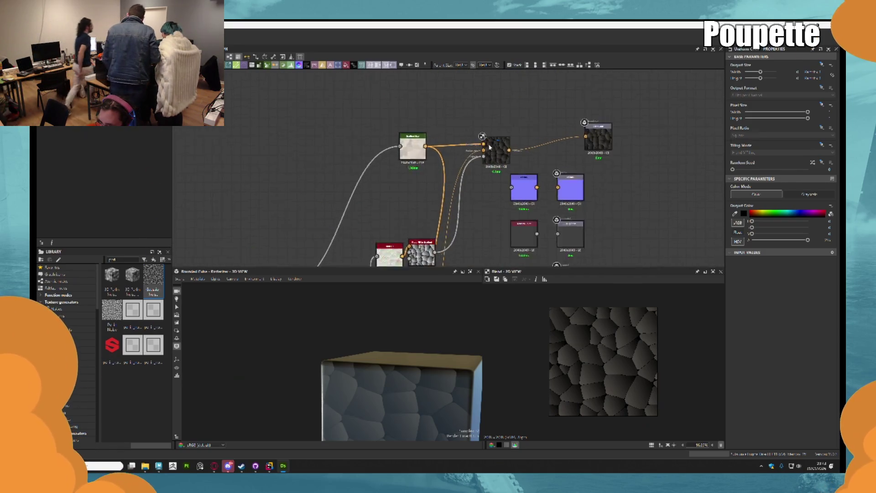
scroll(490, 147, up, 2)
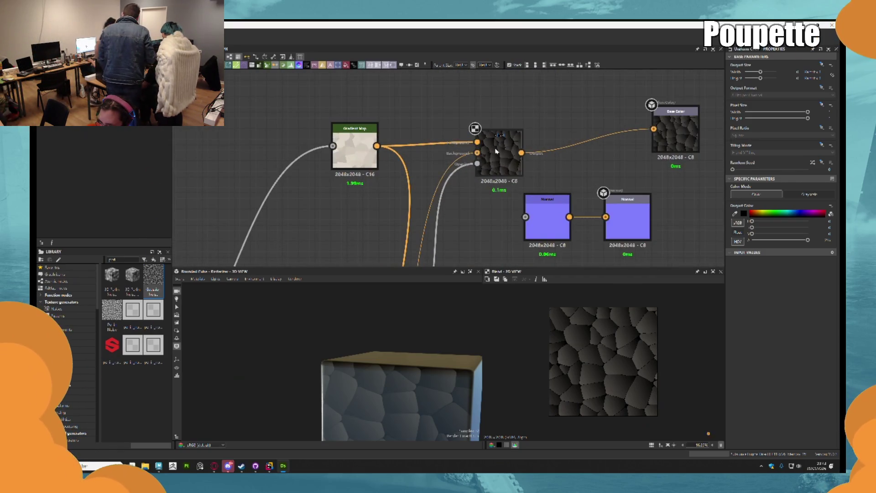
click(461, 168)
key(Delete)
Start a new node search with 'b' from the Flood Fill to Gradient output
scroll(465, 172, down, 1)
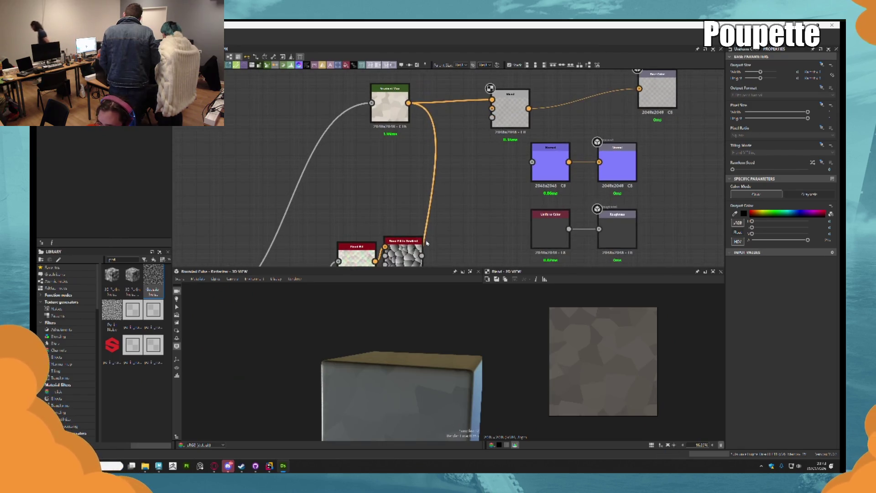
drag(422, 255, 458, 204)
text(bl)
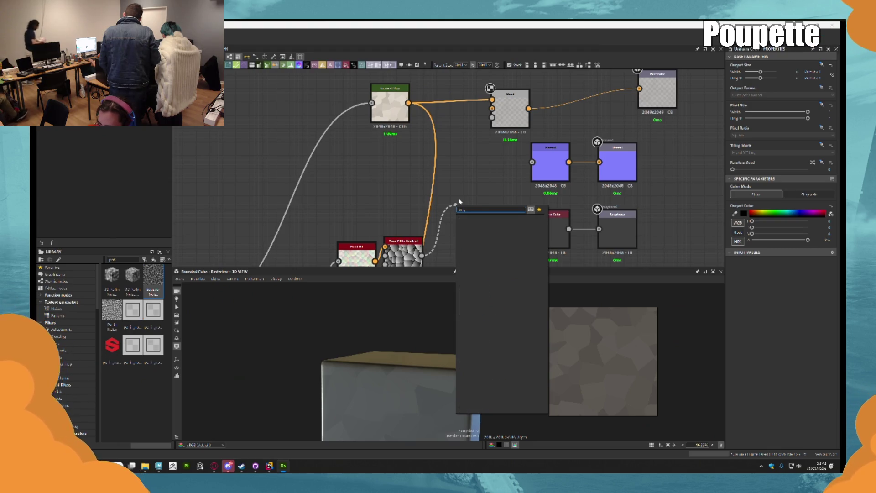
Insert a Grayscale Conversion node on the orange link, then delete it again
key(BackSpace)
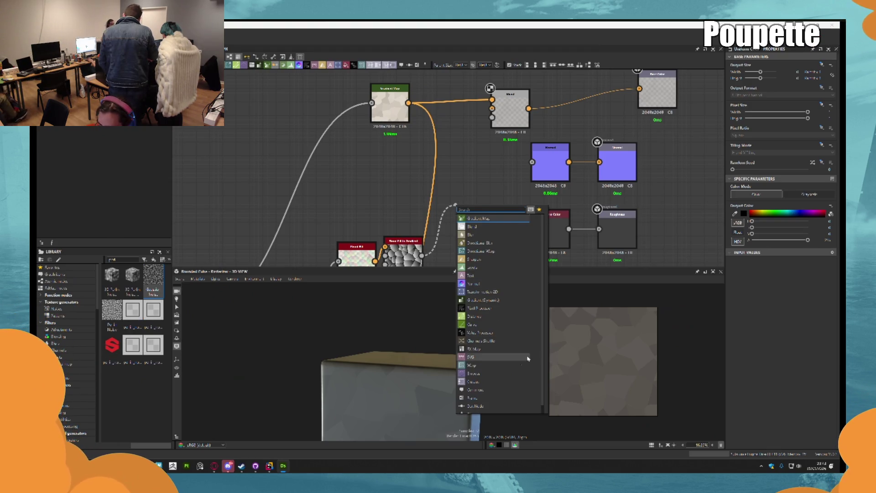
scroll(497, 358, down, 1)
click(326, 130)
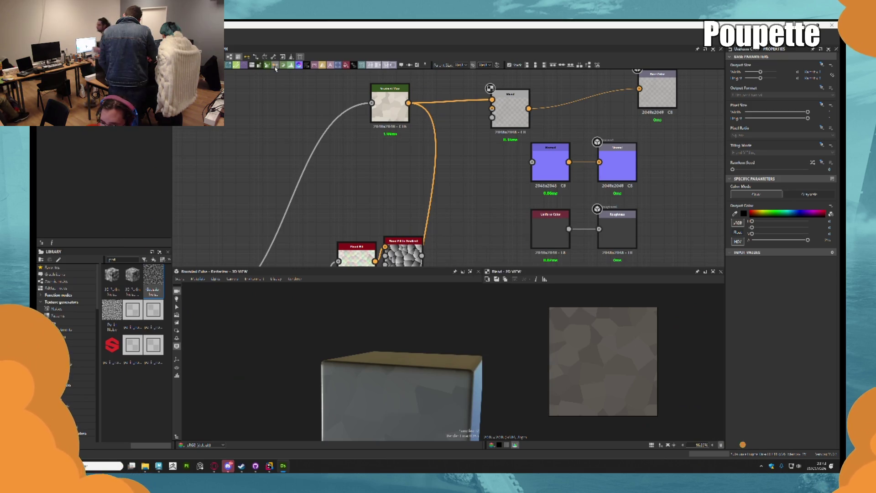
click(446, 165)
scroll(445, 164, up, 2)
scroll(445, 164, down, 2)
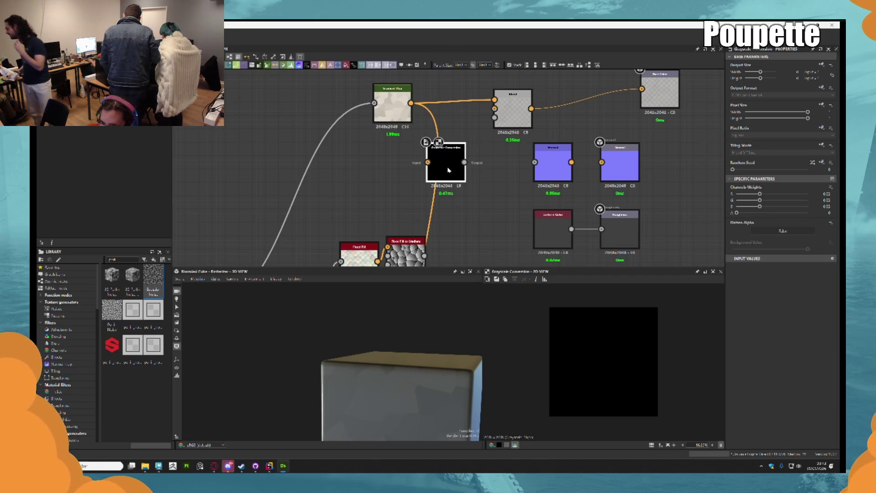
key(Delete)
Wire the Flood Fill to Gradient output into Blend's third input and view the Blend
key(space)
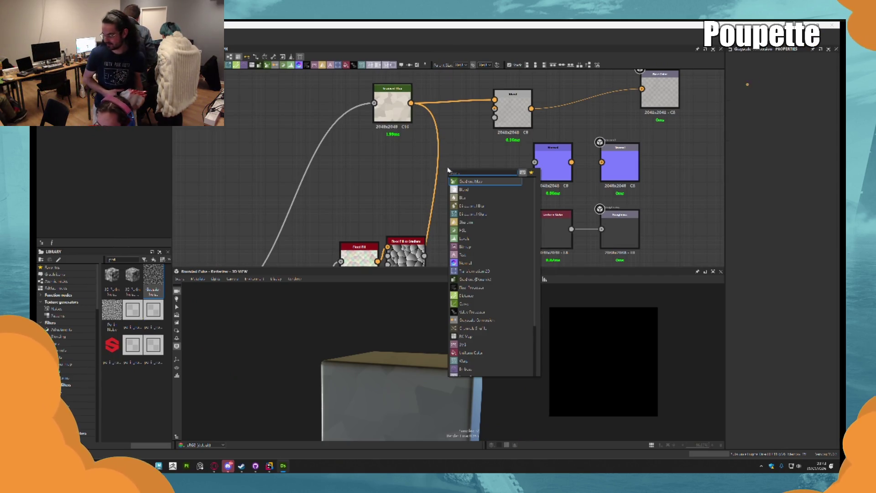
text(conv)
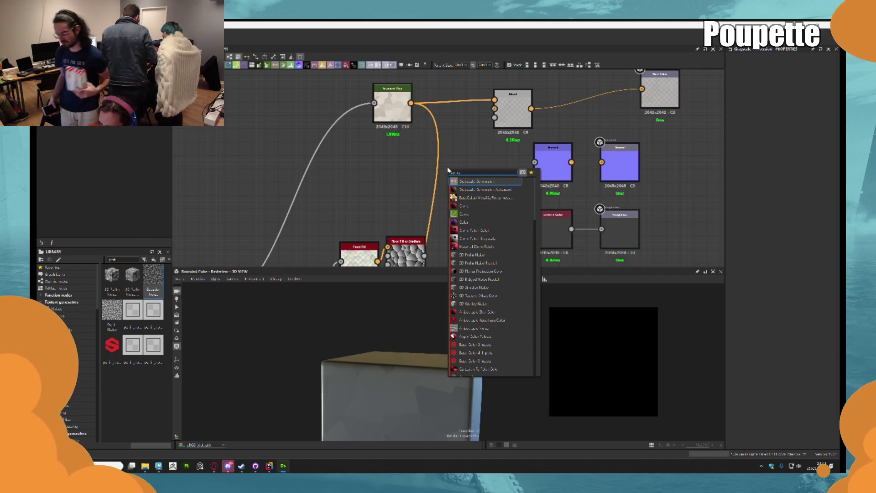
text(ertion)
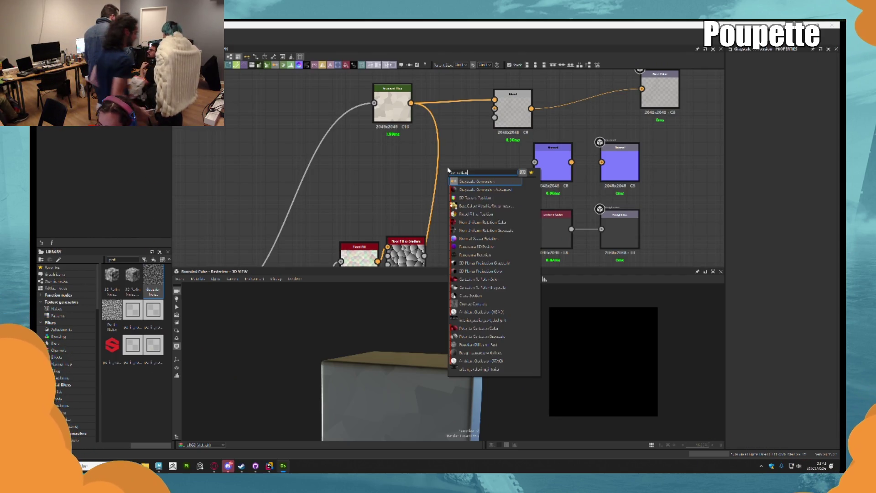
key(Escape)
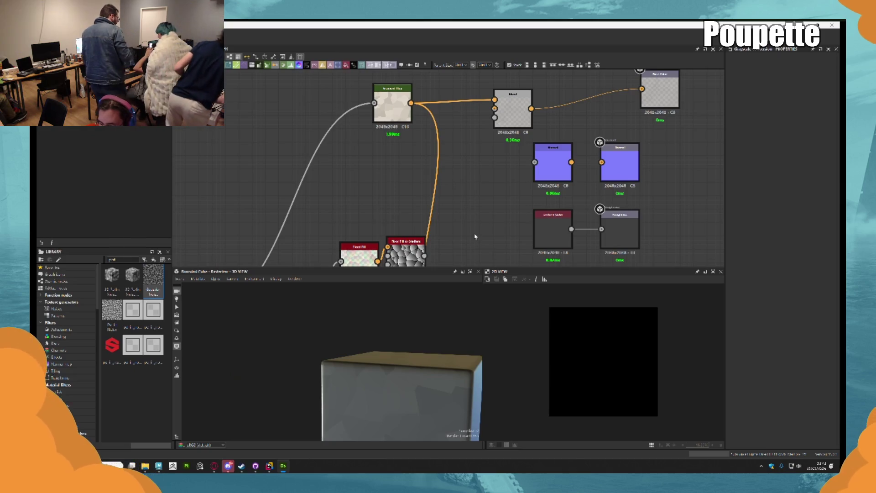
drag(425, 255, 494, 117)
click(511, 109)
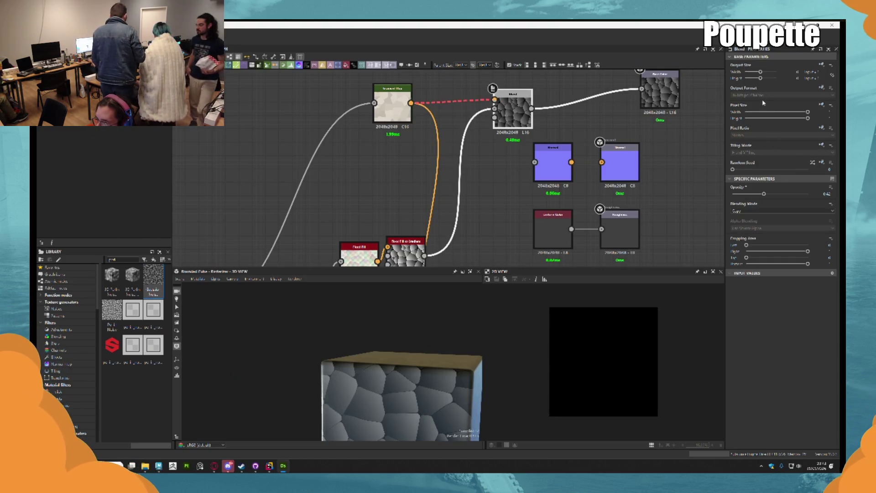
Set the Blend mode to Multiply and connect the cell gradient to a second Blend input
click(750, 211)
click(749, 230)
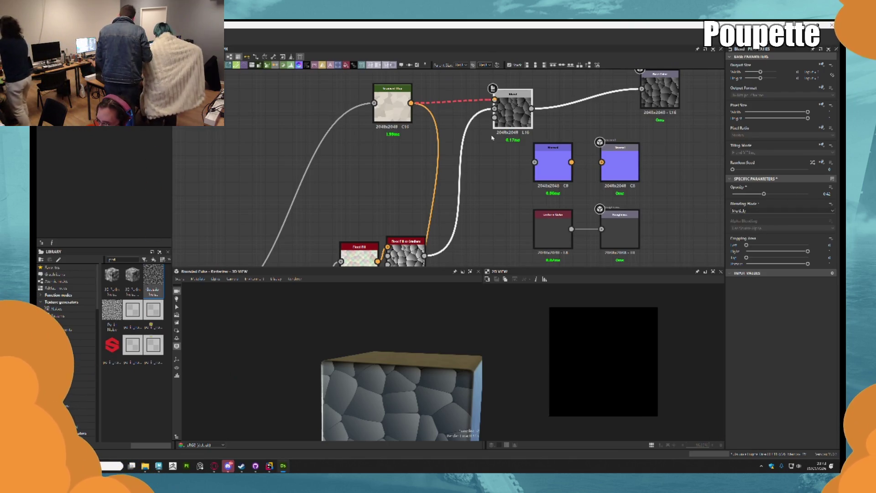
click(485, 124)
mouse_move(427, 263)
mouse_down()
mouse_move(494, 118)
mouse_move(478, 121)
mouse_move(486, 121)
mouse_up()
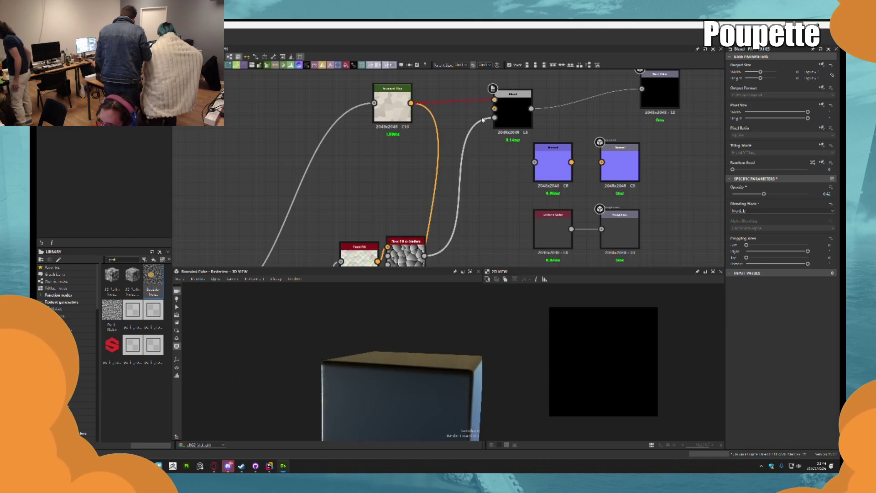
click(500, 127)
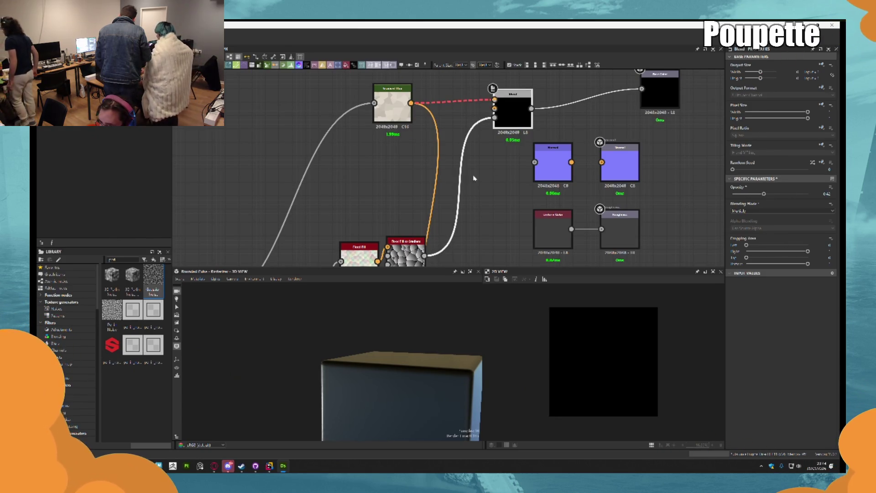
Preview the Blend in 2D, try zero opacity, and undo back to 0.42
middle_drag(491, 162, 498, 122)
scroll(484, 173, down, 5)
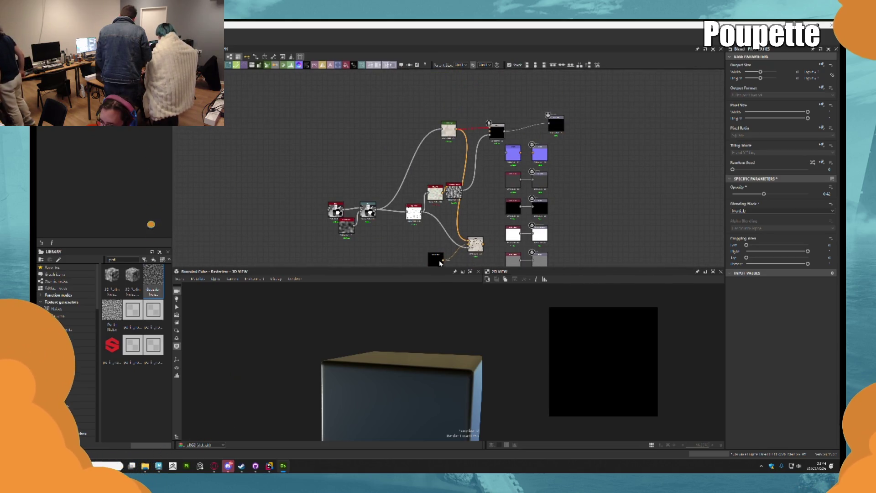
scroll(497, 133, up, 5)
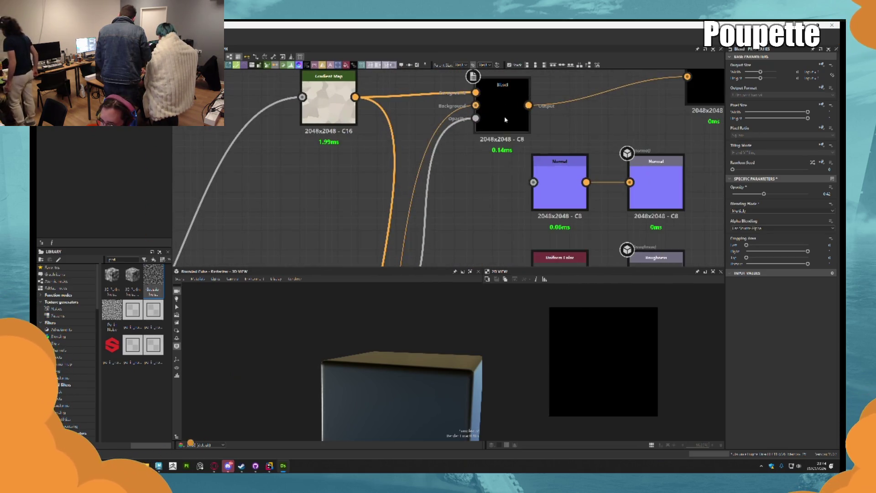
double_click(491, 87)
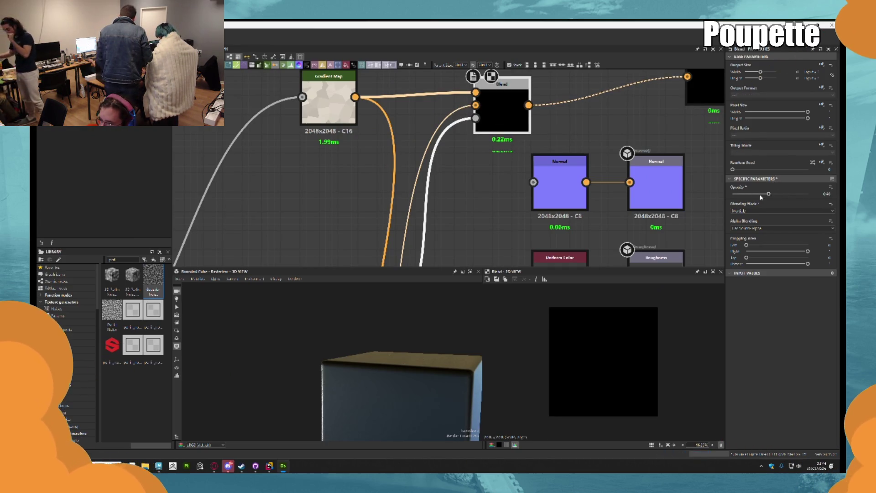
drag(765, 195, 733, 195)
key(ctrl+z)
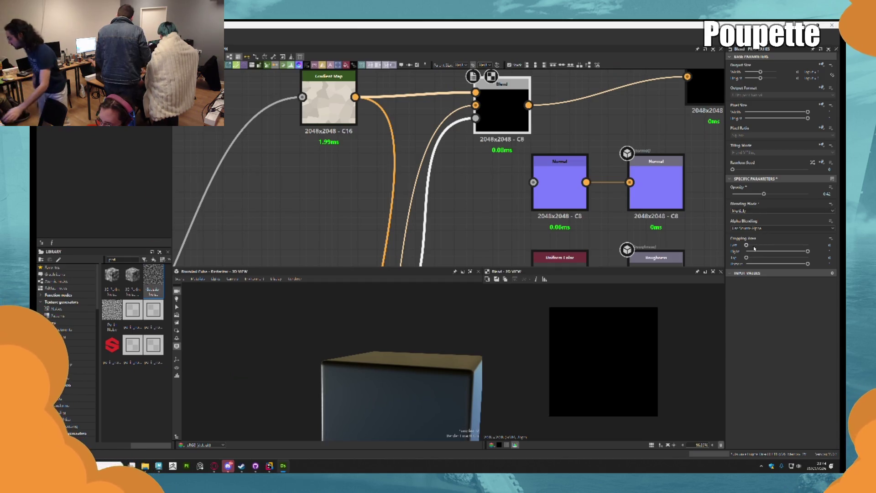
click(751, 229)
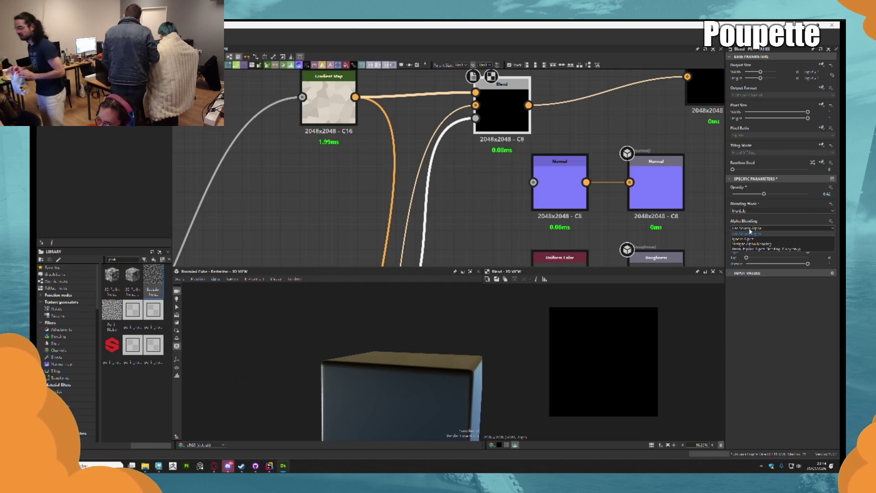
click(749, 233)
Reframe the graph around the Flood Fill nodes and select Flood Fill to Gradient
scroll(502, 121, down, 2)
mouse_move(502, 121)
middle_down()
mouse_move(520, 193)
mouse_move(565, 111)
middle_up()
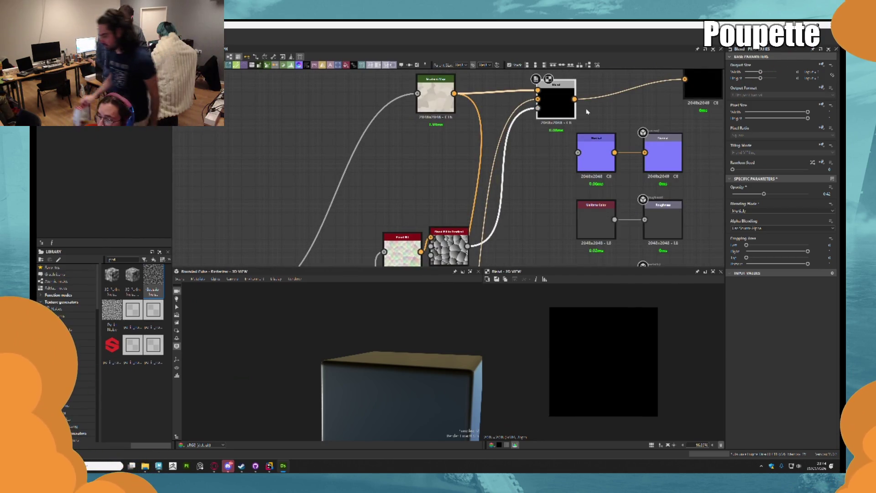
scroll(588, 112, down, 2)
mouse_move(587, 112)
middle_down()
mouse_move(659, 60)
mouse_move(633, 89)
middle_up()
click(538, 187)
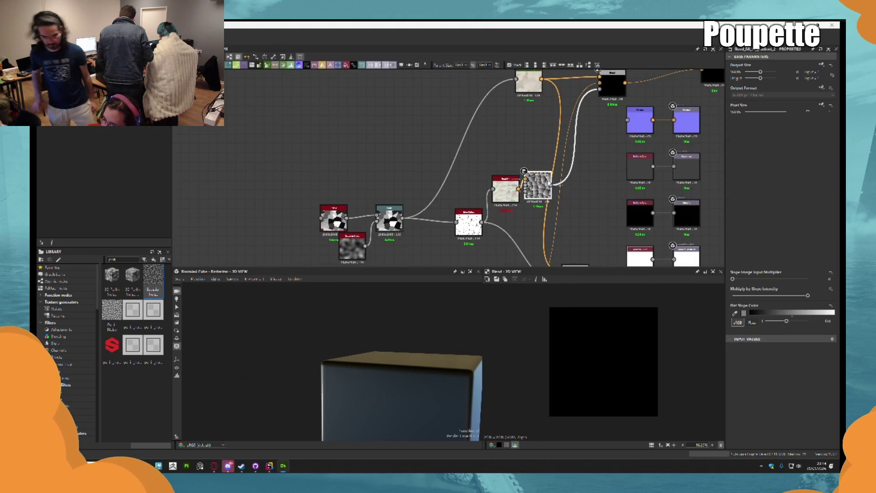
Delete the black Blend node and move Flood Fill to Gradient up under the Gradient Map
middle_drag(587, 194, 590, 244)
click(531, 137)
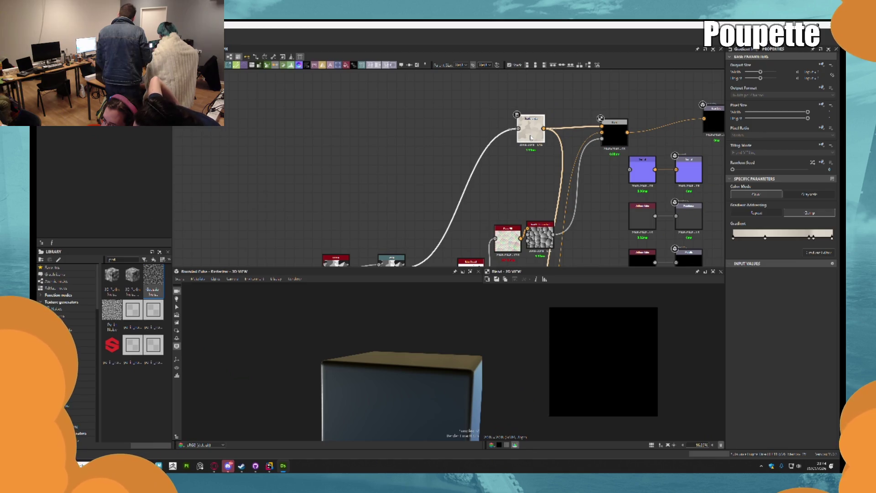
click(613, 132)
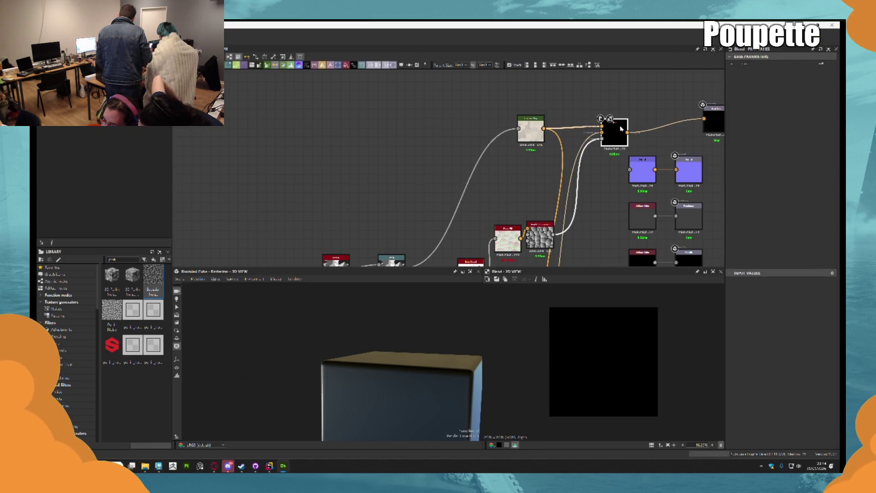
key(Delete)
double_click(537, 132)
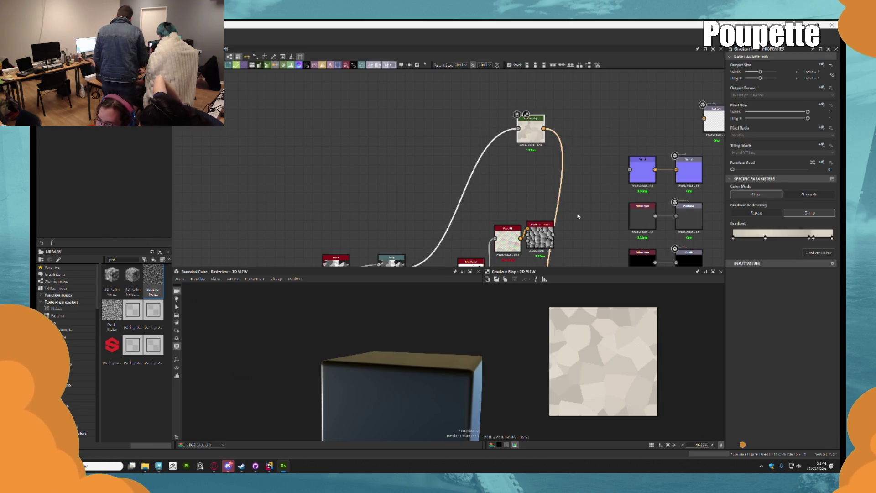
double_click(528, 235)
mouse_move(528, 235)
mouse_down()
mouse_move(548, 166)
mouse_move(518, 161)
mouse_up()
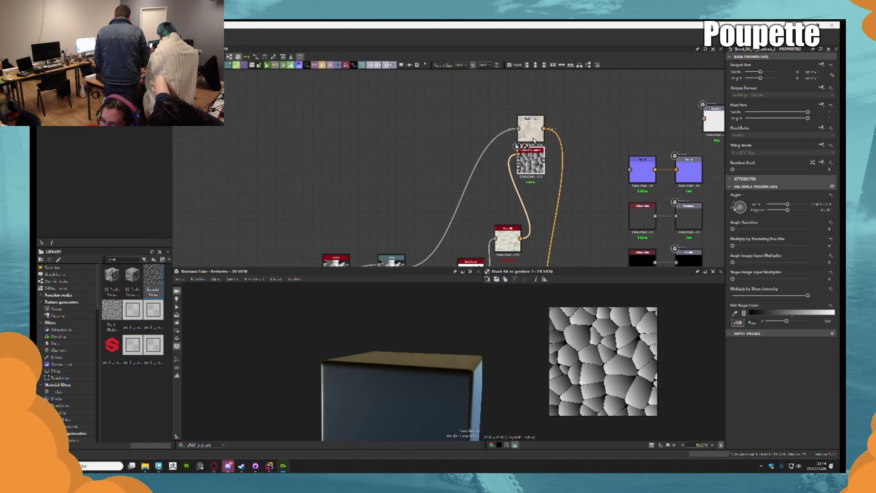
Create a new Blend from the Gradient Map output and connect Flood Fill to Gradient to it
mouse_move(544, 129)
mouse_down()
mouse_move(597, 129)
mouse_move(603, 110)
mouse_up()
key(Return)
scroll(548, 150, up, 2)
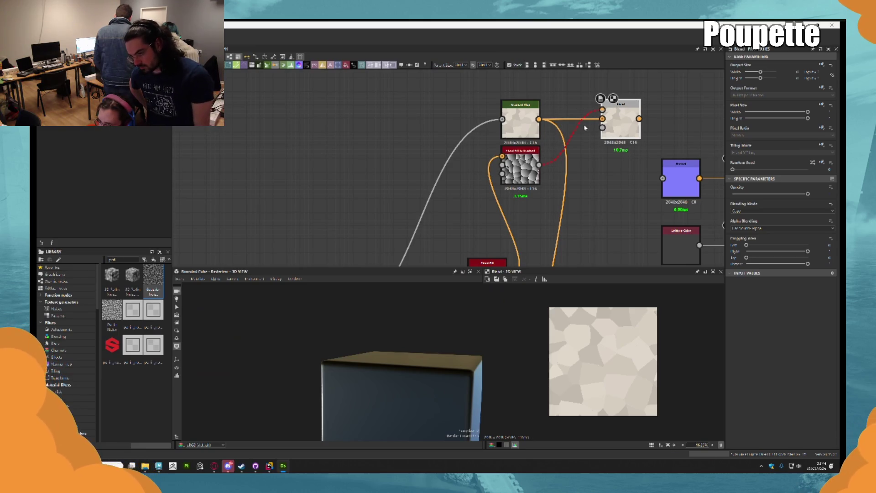
drag(539, 164, 611, 132)
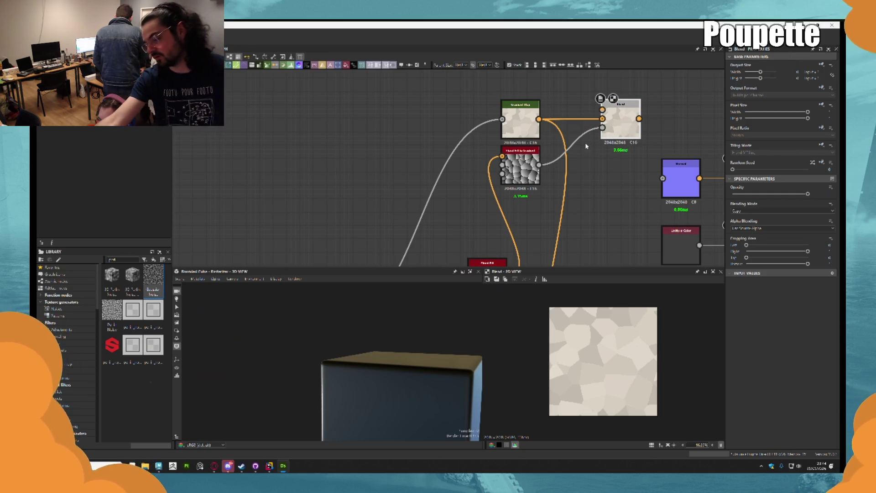
drag(602, 110, 539, 119)
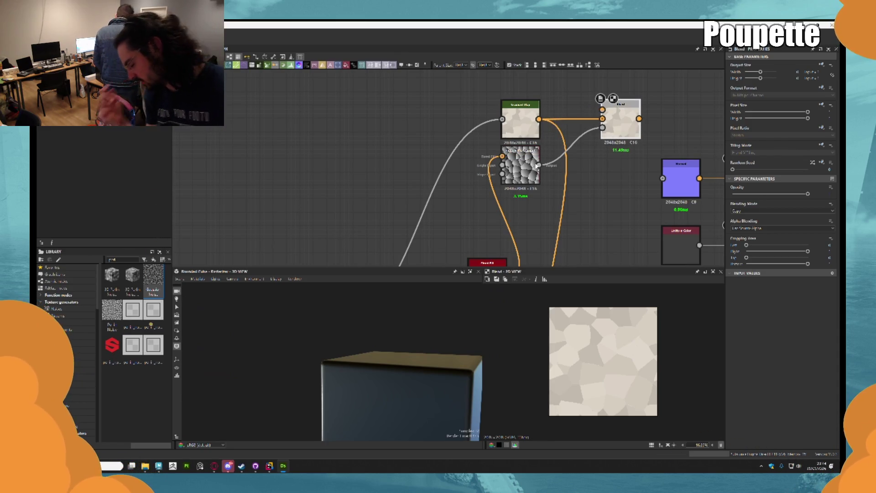
drag(557, 173, 561, 174)
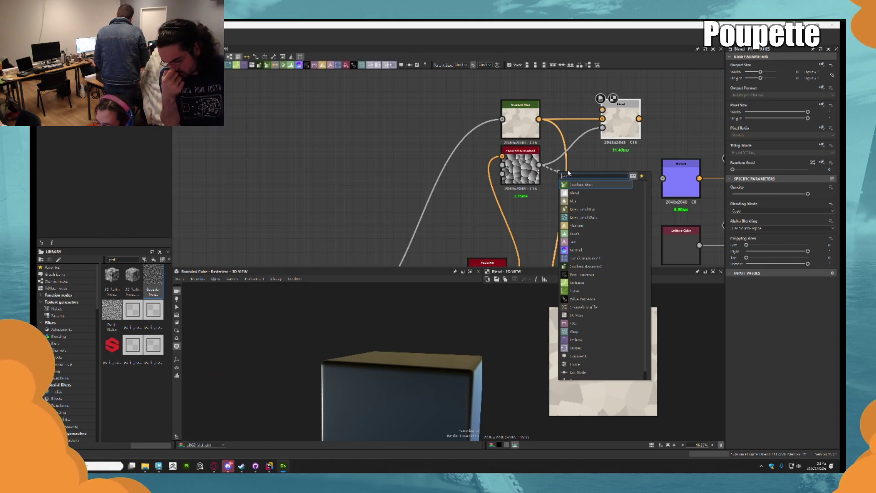
text(rg)
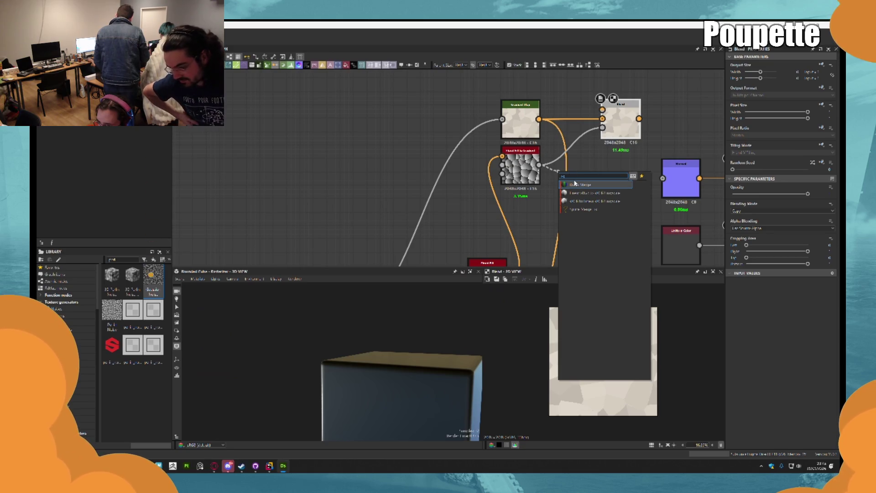
key(BackSpace)
key(BackSpace)
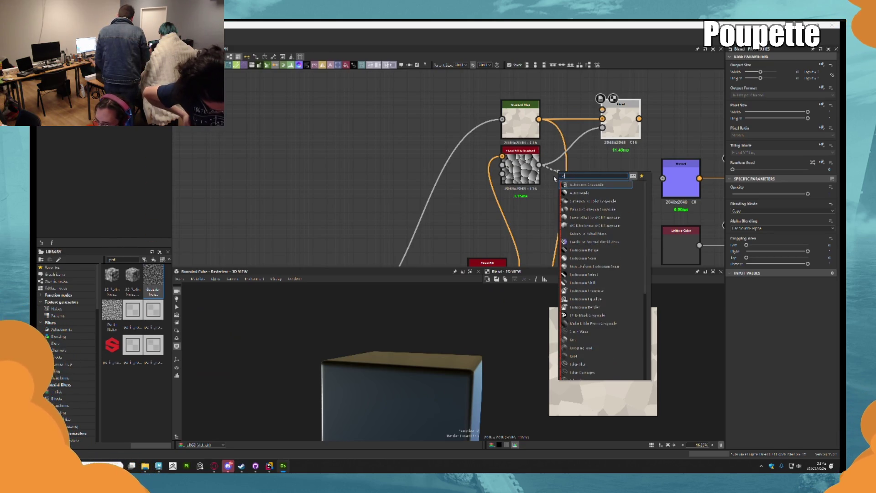
text(co)
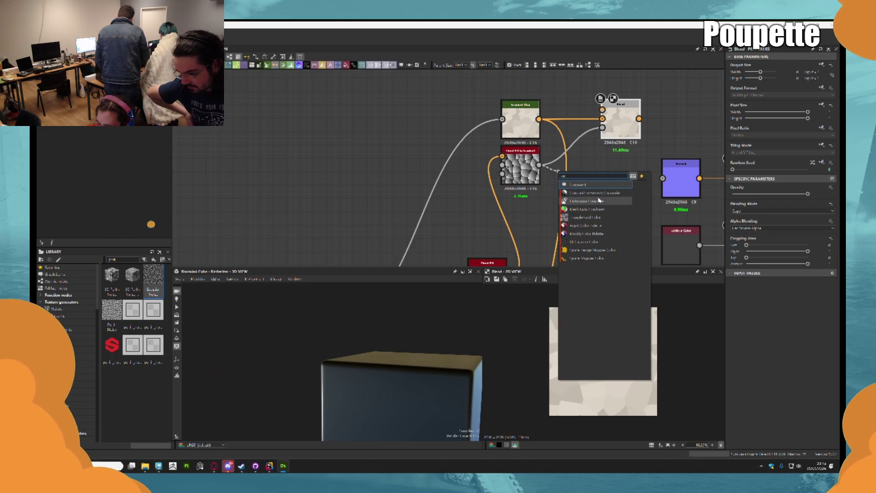
text(n)
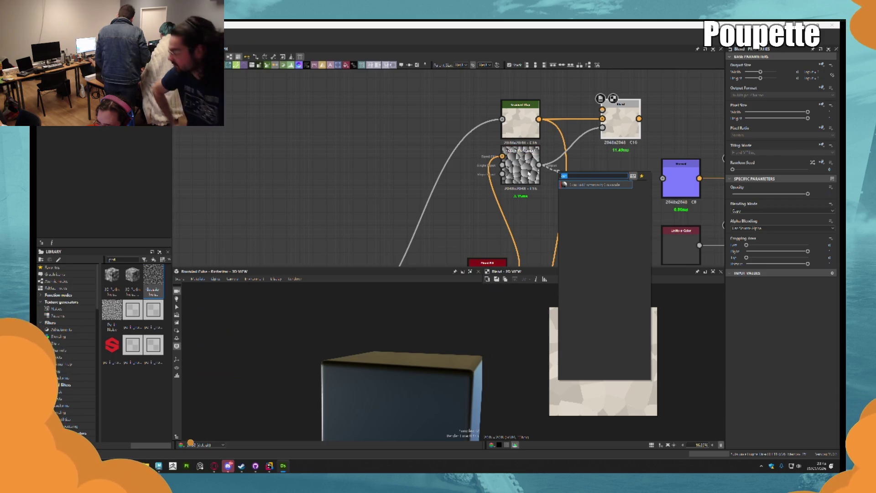
click(590, 164)
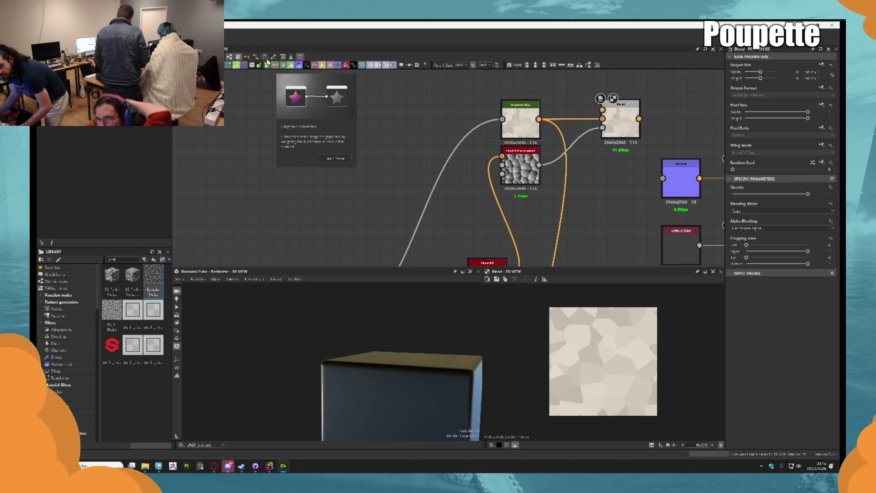
click(250, 58)
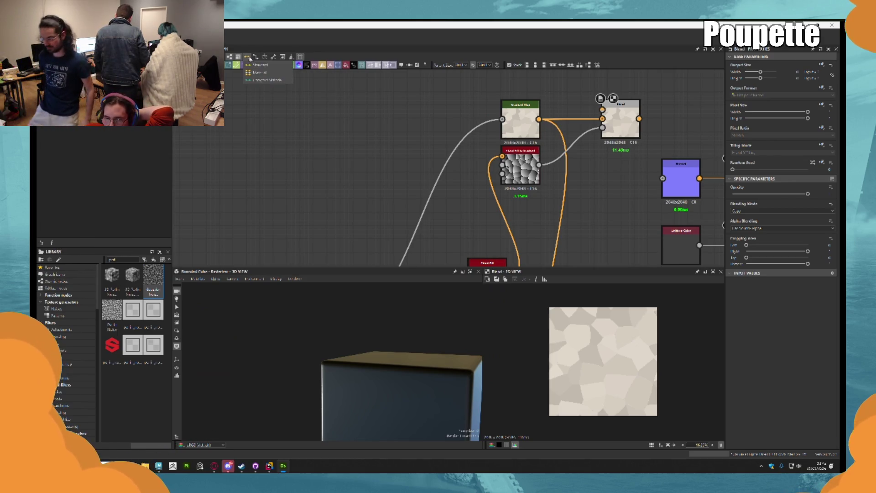
click(249, 58)
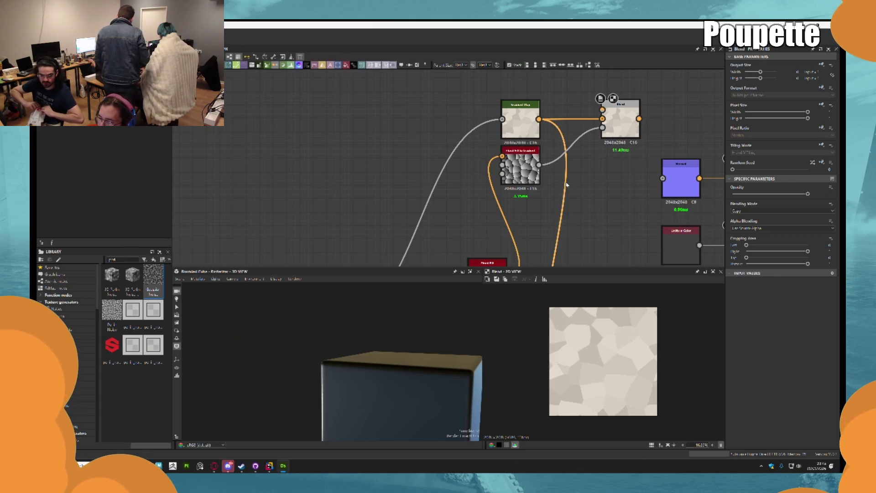
drag(539, 165, 569, 165)
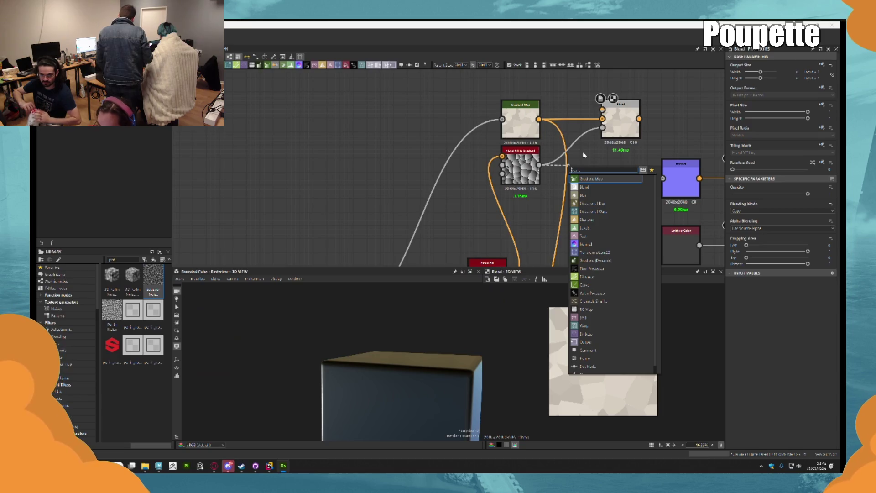
Add a Gradient Map beside Flood Fill to Gradient and remove the old Blend input link
key(Return)
drag(601, 171, 574, 171)
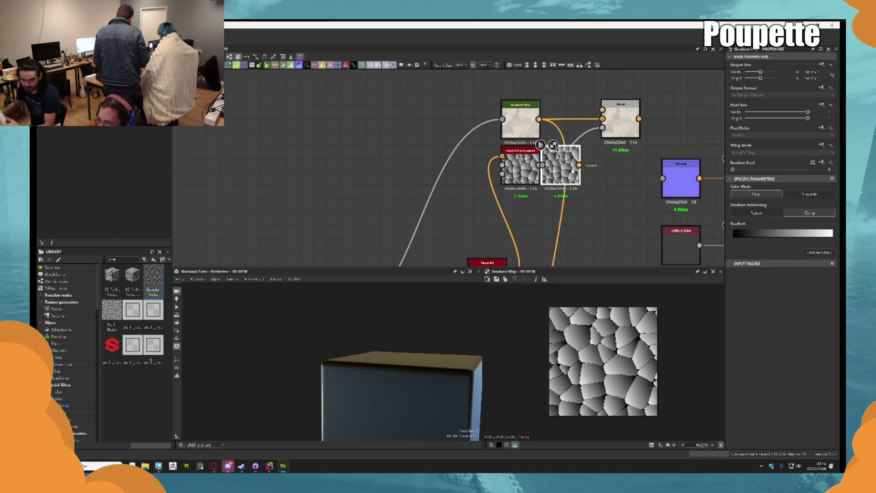
double_click(614, 109)
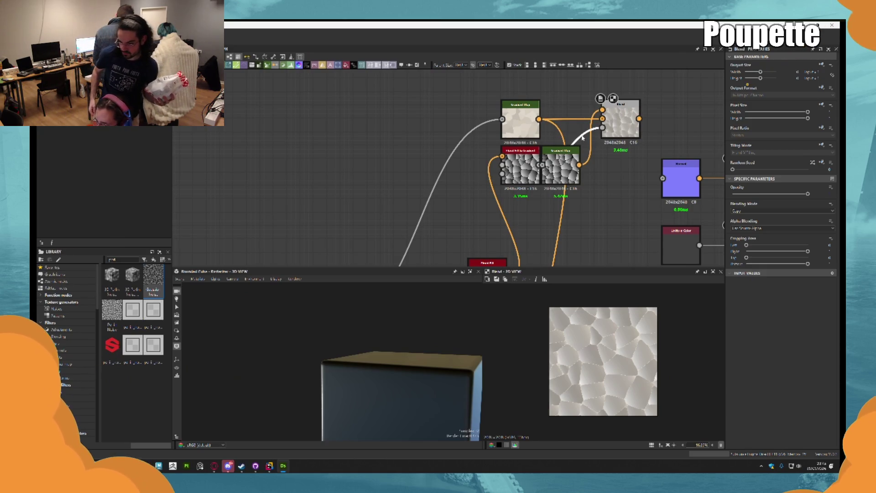
key(Delete)
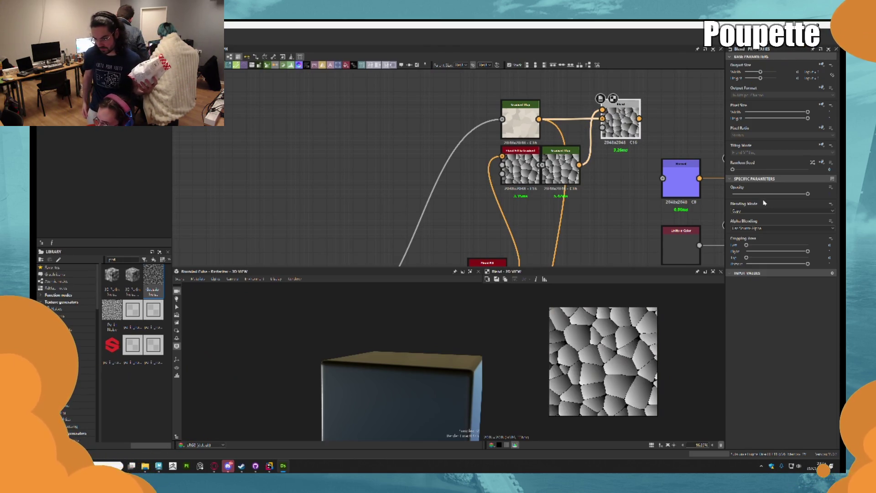
Set the Blend to Multiply at about 0.26 opacity and wire it to Base Color
click(755, 211)
click(747, 231)
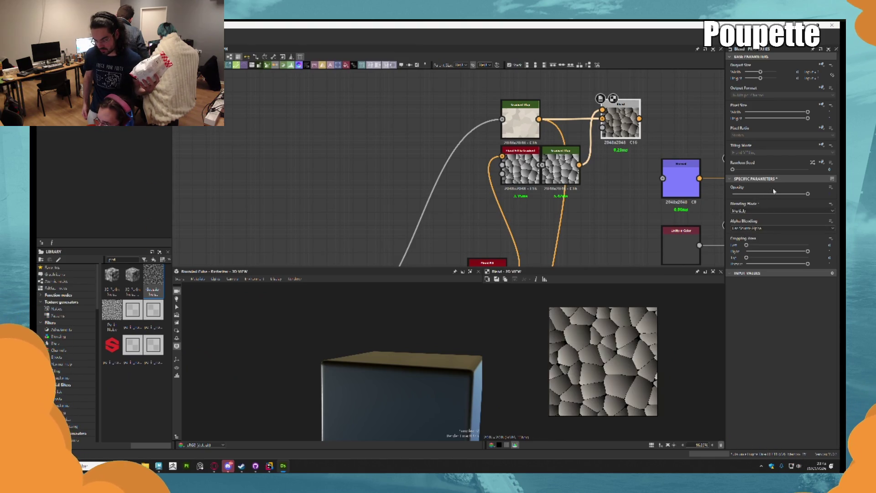
mouse_move(795, 196)
mouse_down()
mouse_move(744, 194)
mouse_move(752, 194)
mouse_up()
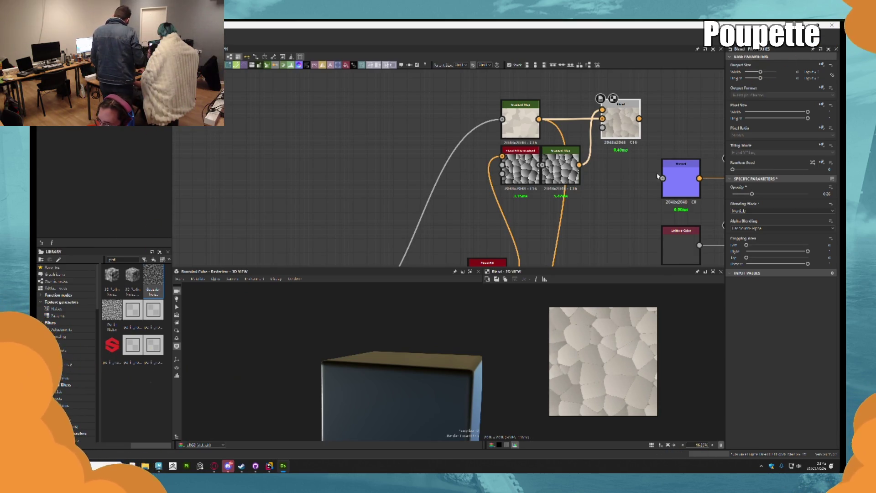
middle_drag(653, 129, 539, 162)
mouse_move(588, 147)
mouse_down()
mouse_move(656, 137)
mouse_move(631, 146)
mouse_up()
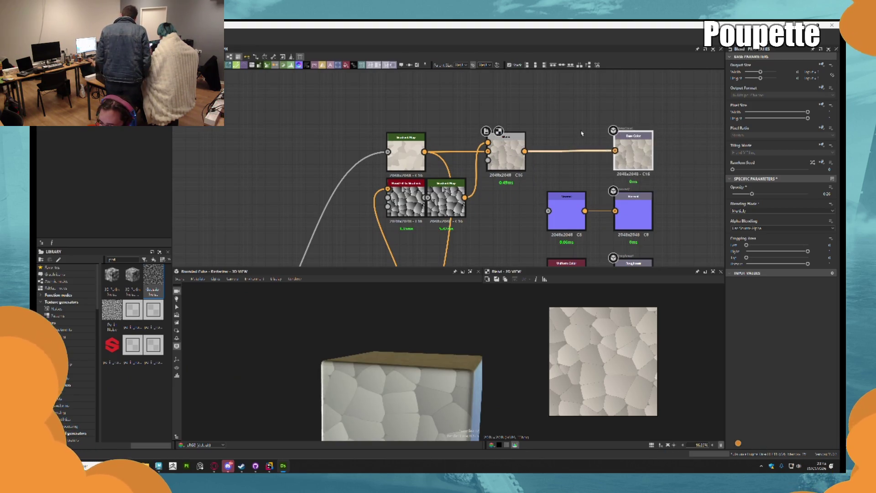
Connect the gradient-mapped cells into the purple Normal node
drag(374, 338, 390, 361)
mouse_move(379, 352)
mouse_down()
mouse_move(372, 320)
mouse_move(384, 310)
mouse_up()
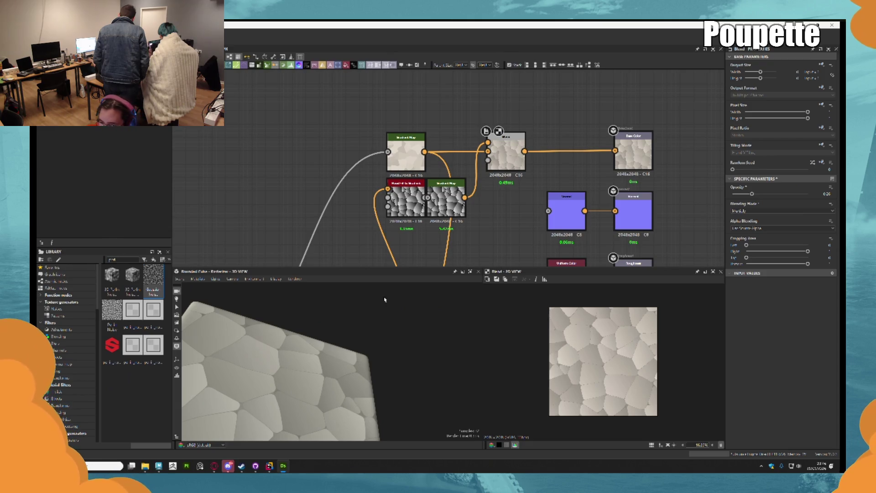
scroll(487, 185, down, 1)
mouse_move(331, 360)
mouse_down()
mouse_move(354, 405)
mouse_move(365, 340)
mouse_move(328, 329)
mouse_move(346, 319)
mouse_up()
mouse_move(479, 214)
middle_down()
mouse_move(464, 175)
mouse_move(467, 124)
middle_up()
scroll(465, 175, up, 1)
scroll(404, 124, down, 2)
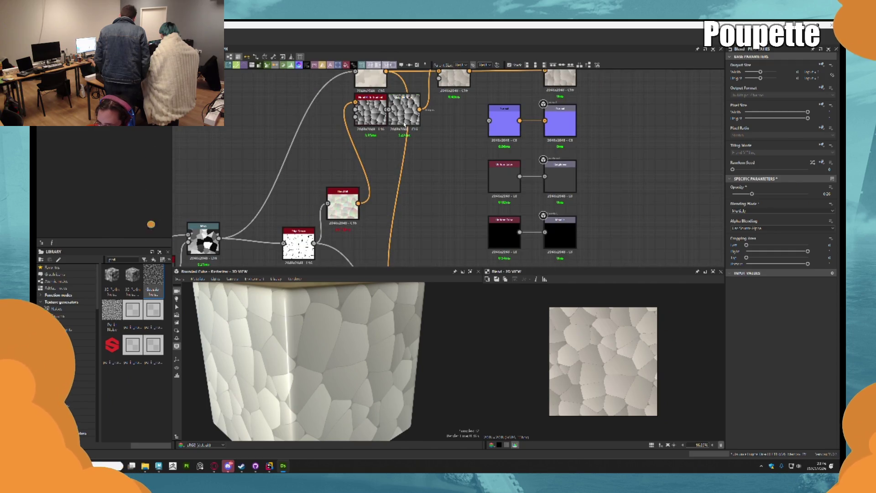
drag(406, 105, 417, 105)
drag(446, 154, 489, 121)
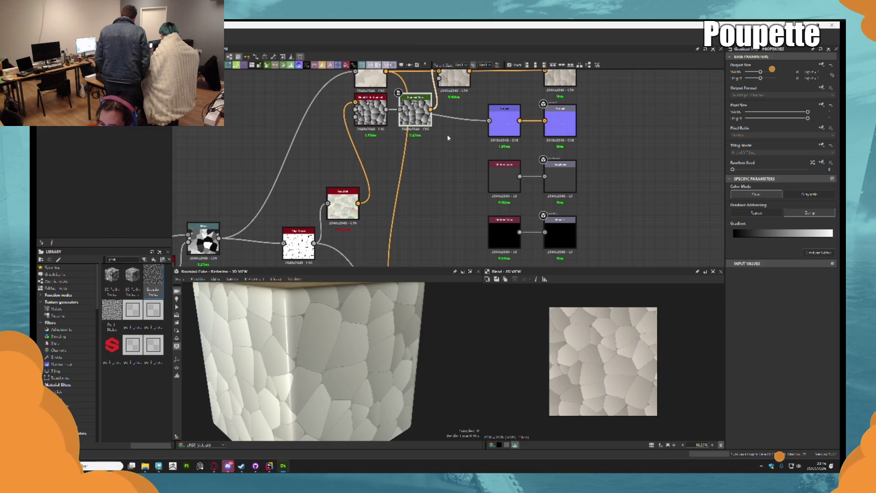
Delete the unused black node together with its output node
scroll(275, 121, down, 3)
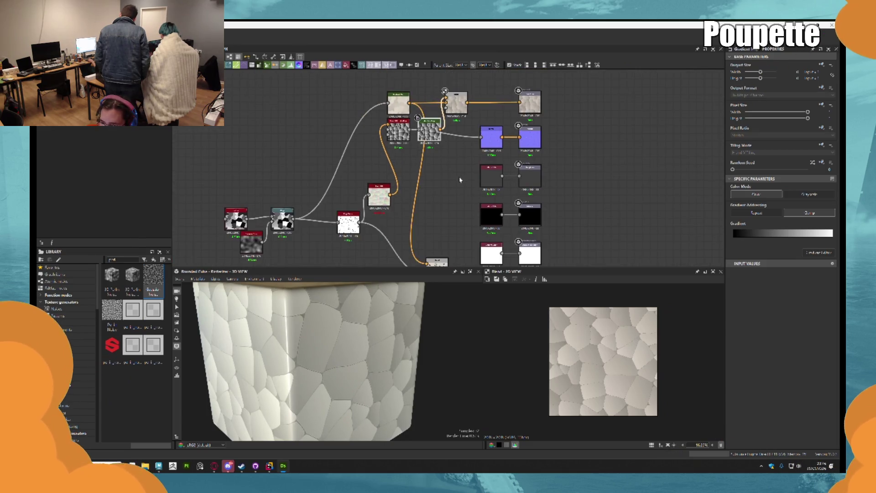
scroll(427, 227, up, 1)
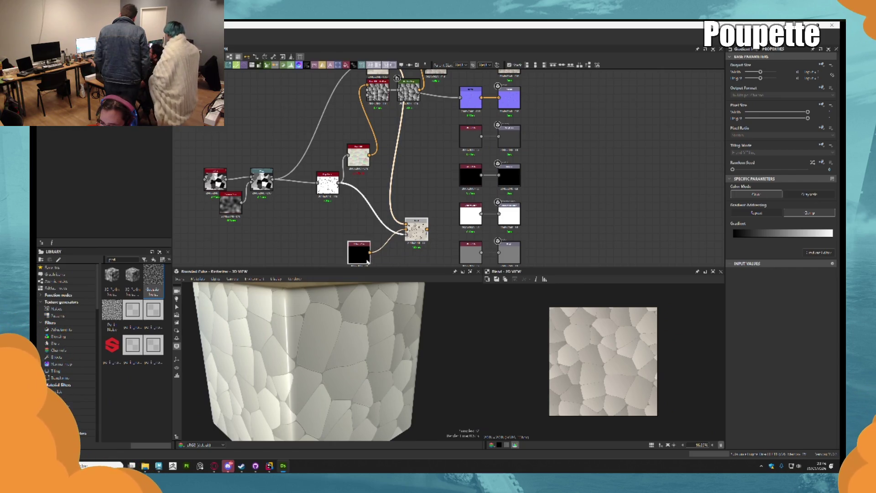
middle_drag(362, 266, 361, 259)
key(Delete)
mouse_move(415, 143)
middle_down()
mouse_move(411, 164)
mouse_move(404, 150)
mouse_move(388, 188)
middle_up()
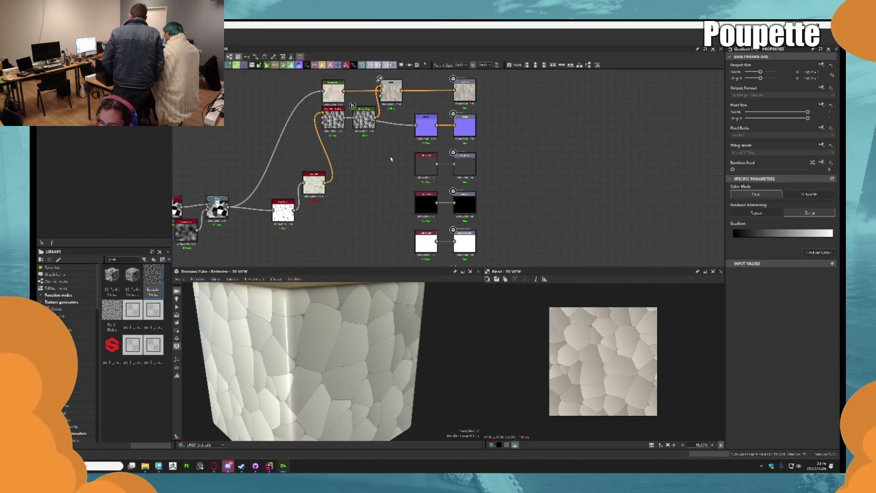
scroll(317, 342, down, 3)
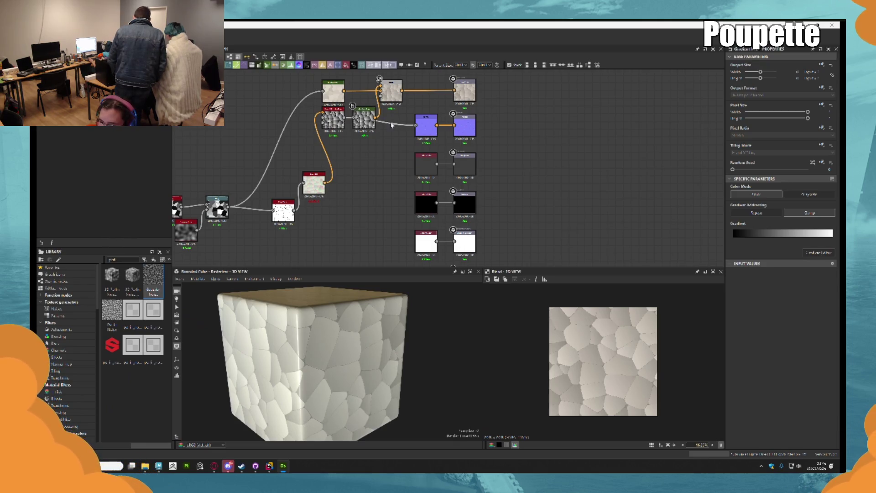
Add an RT AO node from the noise output and feed it toward the white node
mouse_move(375, 124)
mouse_down()
mouse_move(429, 214)
mouse_move(448, 173)
mouse_move(436, 223)
mouse_move(372, 230)
mouse_up()
text(rtao)
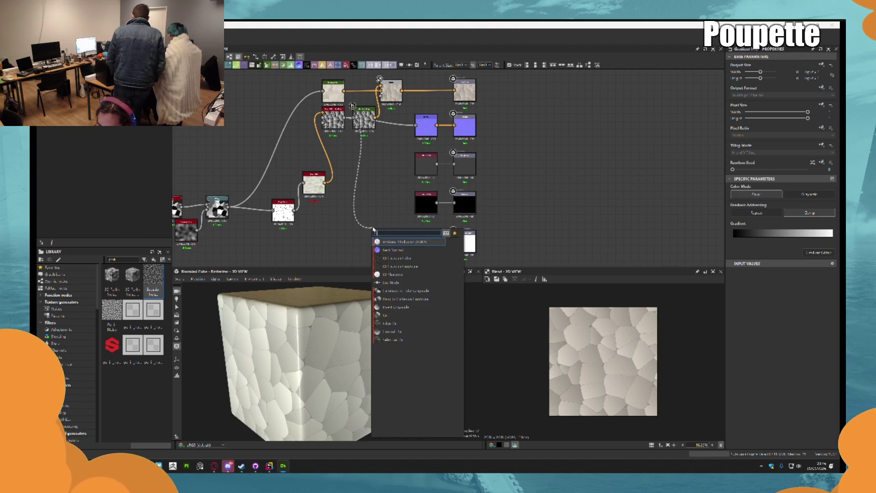
key(Return)
mouse_move(391, 226)
mouse_down()
mouse_move(439, 242)
mouse_move(417, 242)
mouse_up()
Delete the white Uniform Color node and move the noise node into its place
mouse_move(320, 347)
mouse_down()
mouse_move(344, 358)
mouse_move(387, 340)
mouse_move(374, 320)
mouse_up()
middle_drag(379, 223, 362, 173)
mouse_move(363, 176)
mouse_down()
mouse_move(363, 192)
mouse_move(378, 191)
mouse_up()
click(409, 192)
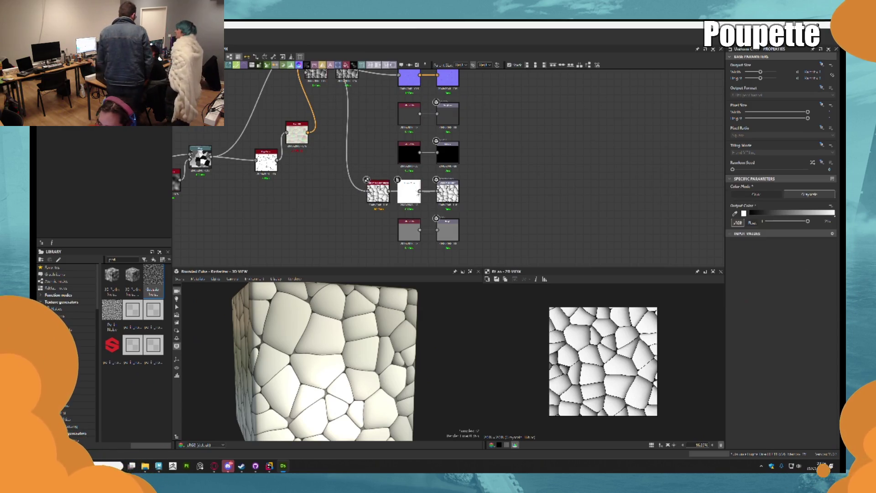
key(Delete)
mouse_move(391, 190)
mouse_down()
mouse_move(436, 190)
mouse_move(402, 192)
mouse_move(412, 191)
mouse_up()
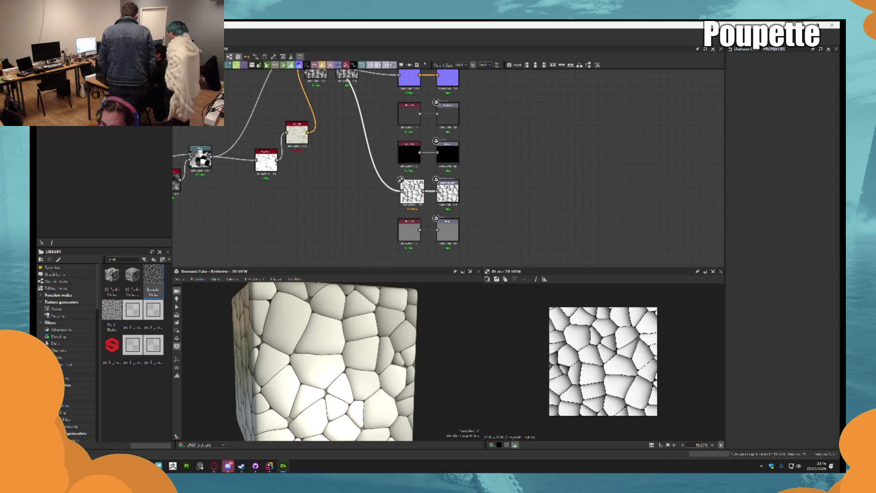
Add a Dot node to route the per-cell gradient link
right_click(384, 182)
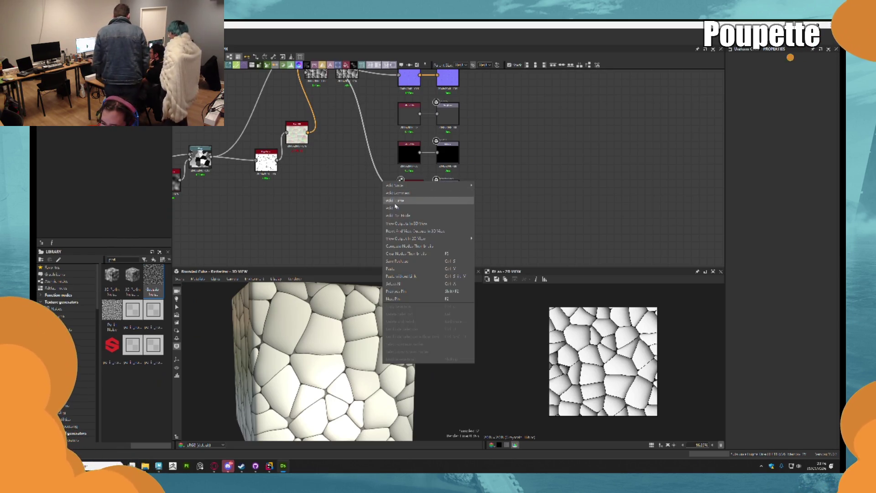
click(405, 216)
mouse_move(383, 181)
mouse_down()
mouse_move(405, 227)
mouse_move(437, 230)
mouse_up()
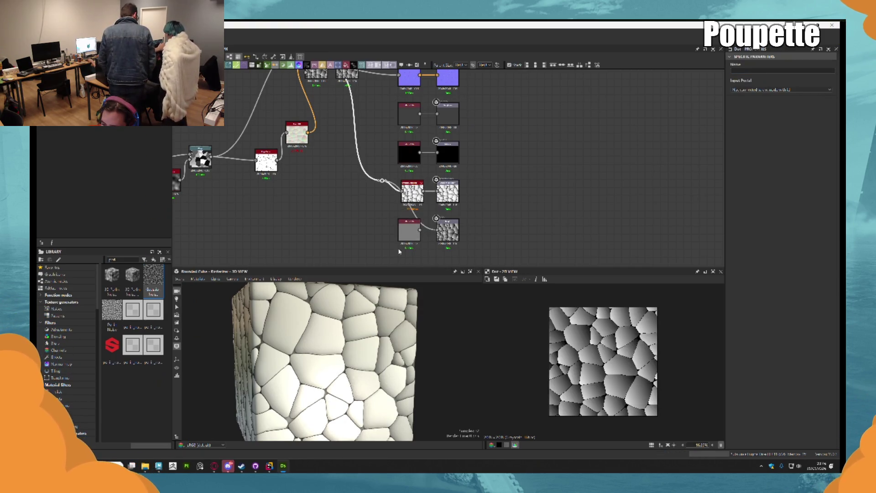
key(ctrl+z)
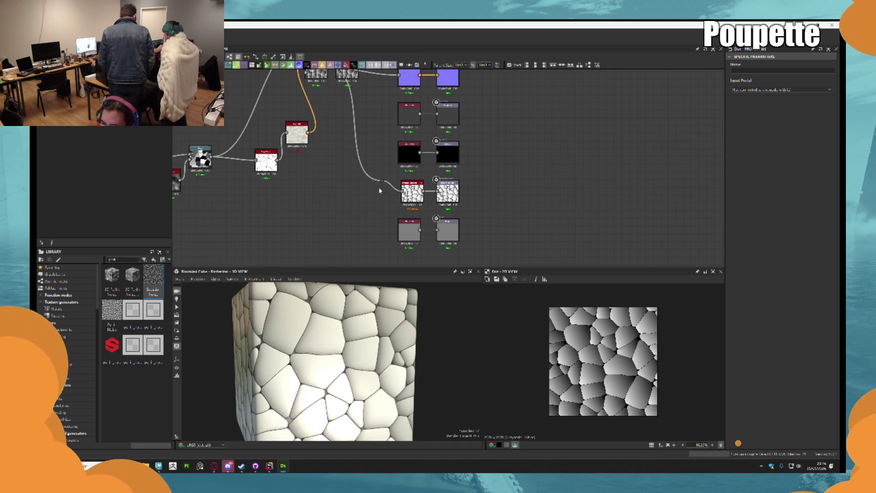
click(379, 190)
scroll(379, 190, down, 1)
middle_drag(379, 152, 380, 224)
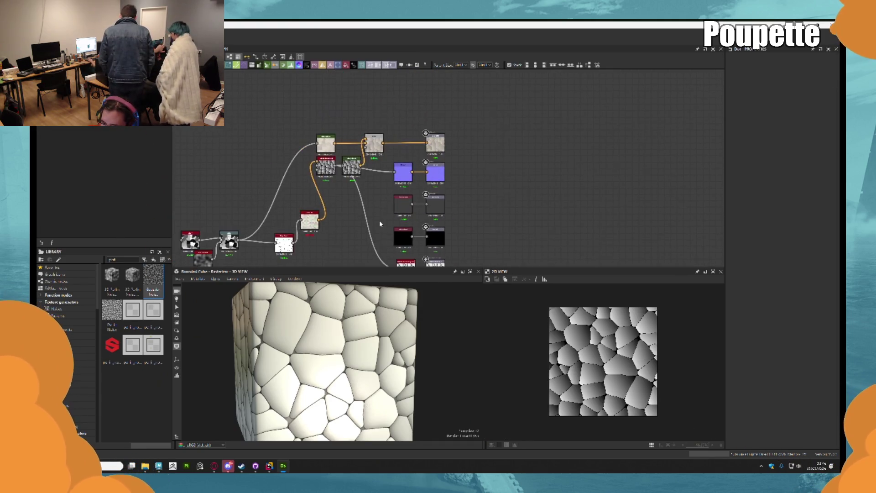
Return to Substance 3D Designer and bring the Normal output nodes into view
middle_drag(369, 184, 355, 158)
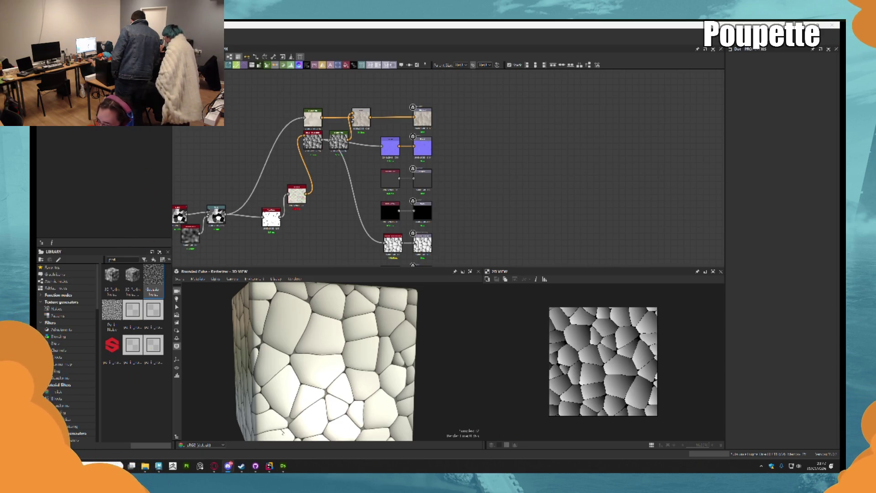
mouse_move(228, 468)
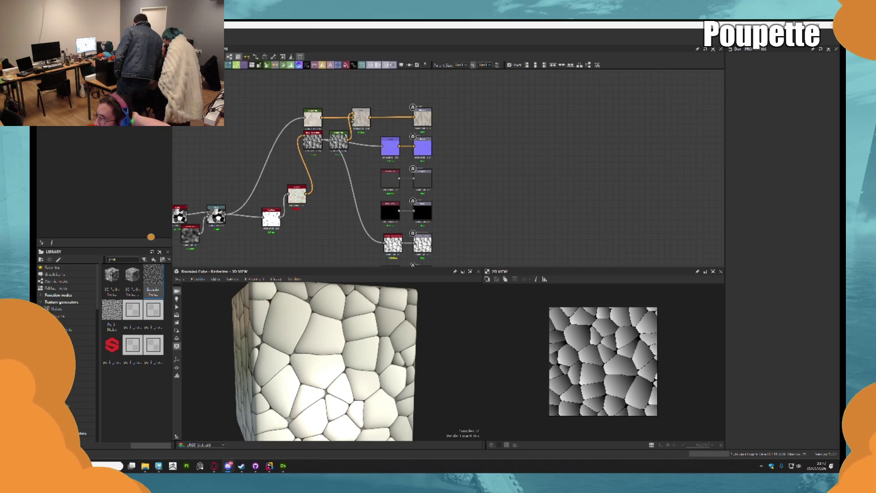
key(alt+Tab)
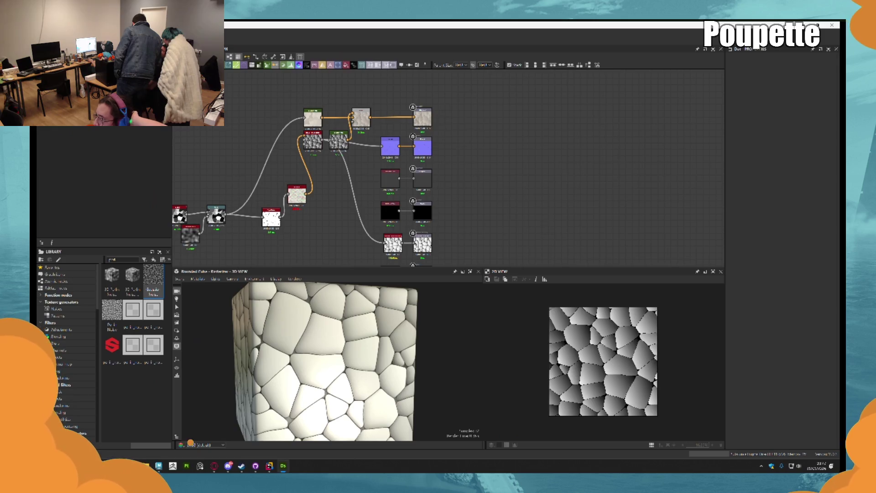
key(alt+Tab)
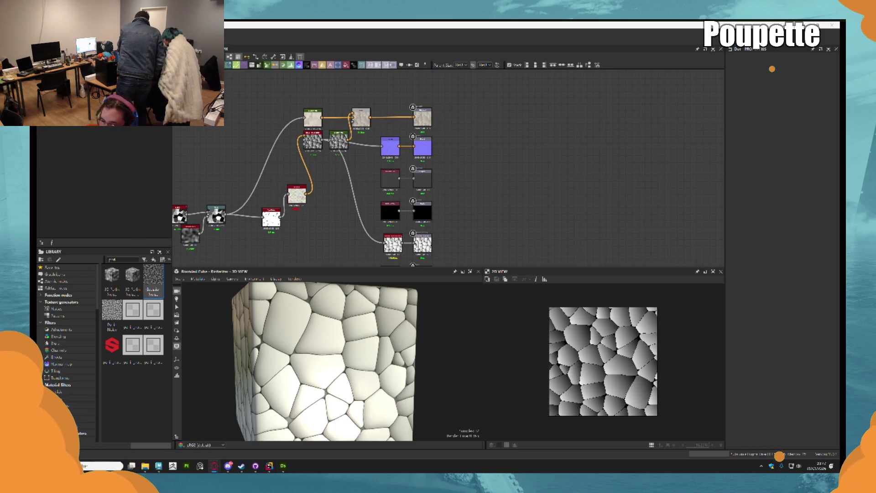
scroll(340, 241, up, 5)
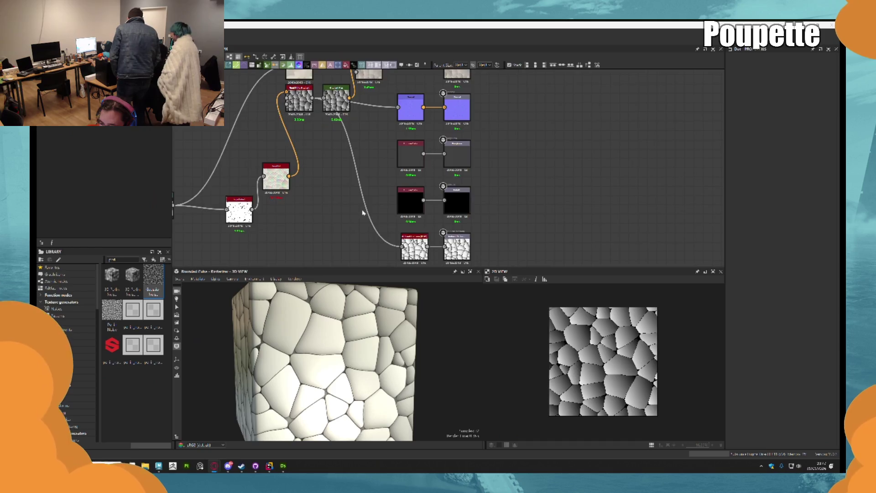
mouse_move(391, 86)
middle_down()
mouse_move(386, 175)
mouse_move(413, 190)
middle_up()
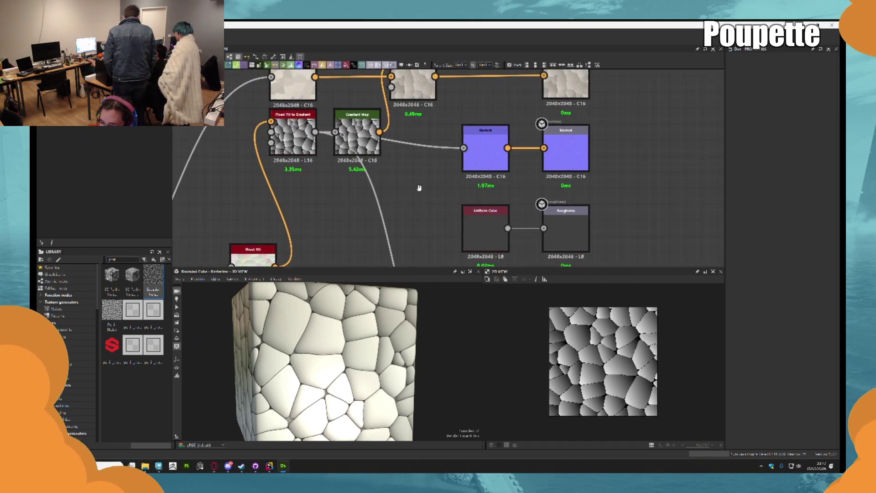
scroll(413, 190, down, 3)
scroll(372, 147, up, 2)
Nudge Flood Fill to Gradient down and Gradient Map up, then start saving the graph
mouse_move(372, 147)
mouse_down()
mouse_move(371, 160)
mouse_move(411, 151)
mouse_move(410, 134)
mouse_up()
scroll(446, 215, down, 3)
mouse_move(454, 264)
middle_down()
mouse_move(401, 209)
mouse_move(406, 197)
middle_up()
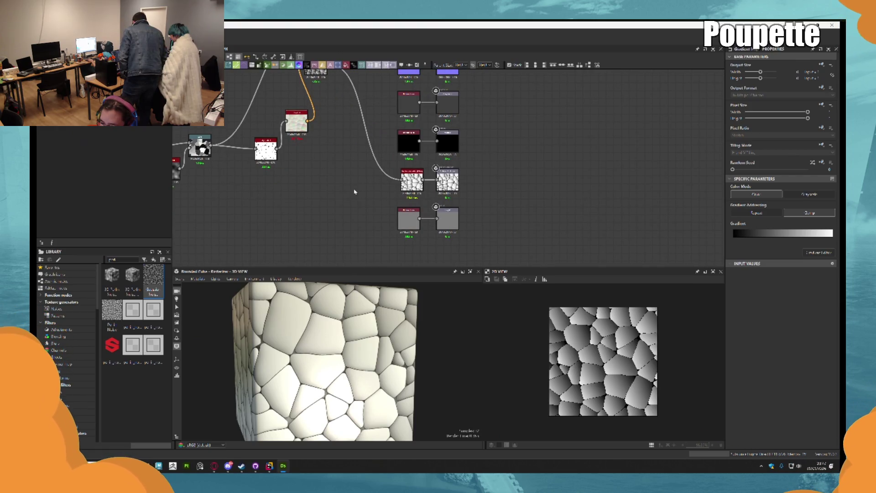
key(ctrl+s)
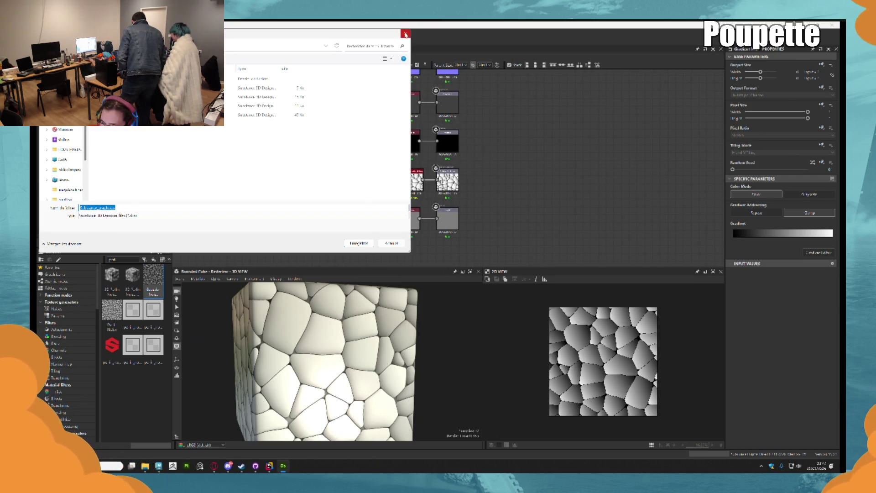
click(405, 34)
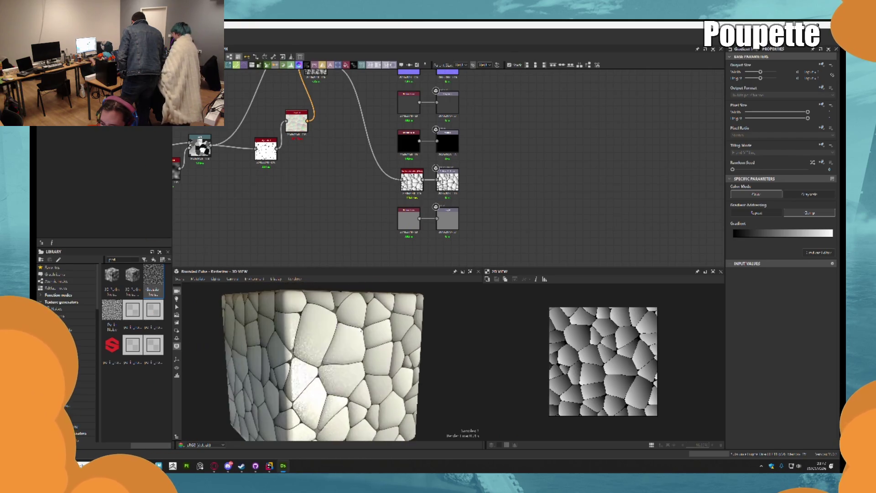
middle_drag(365, 133, 461, 155)
scroll(463, 156, up, 3)
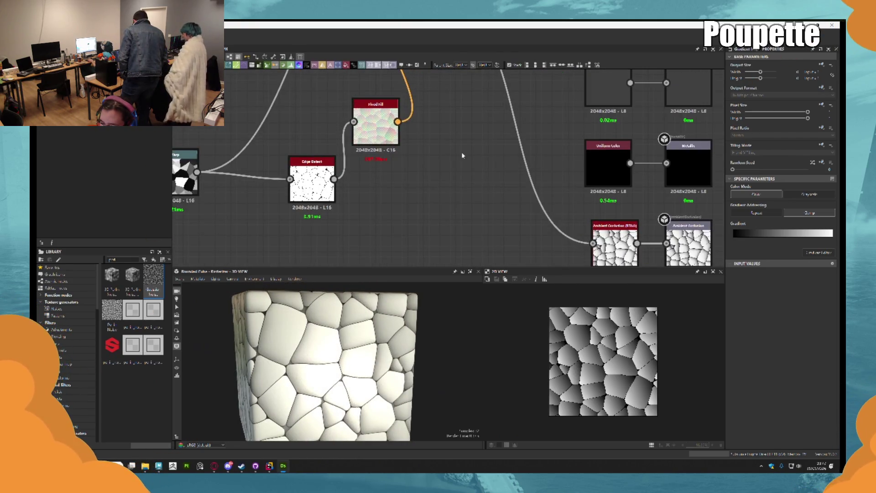
scroll(462, 156, down, 4)
middle_drag(346, 128, 273, 174)
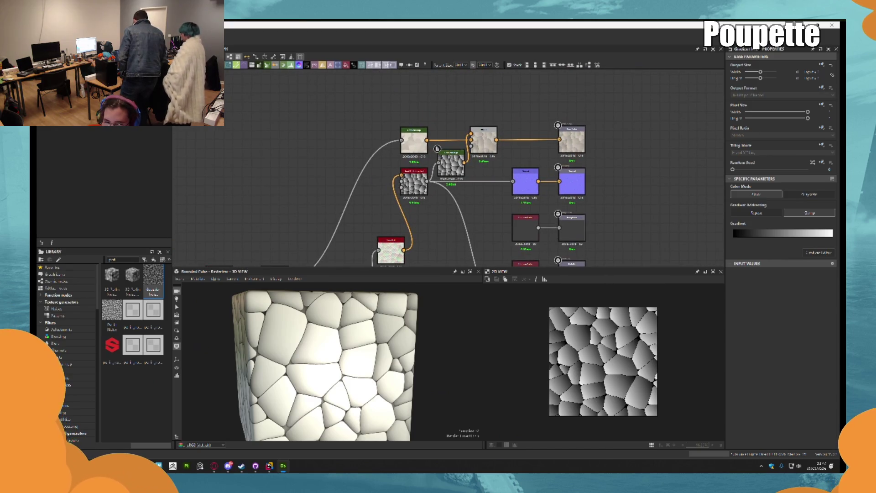
click(56, 308)
Try colour and grayscale Caustics noise nodes in the graph, then remove them
scroll(148, 338, down, 3)
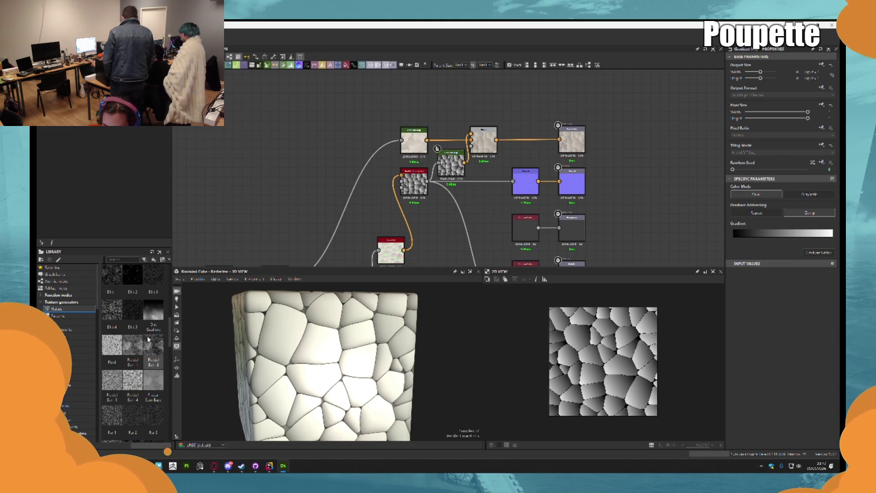
scroll(148, 339, down, 3)
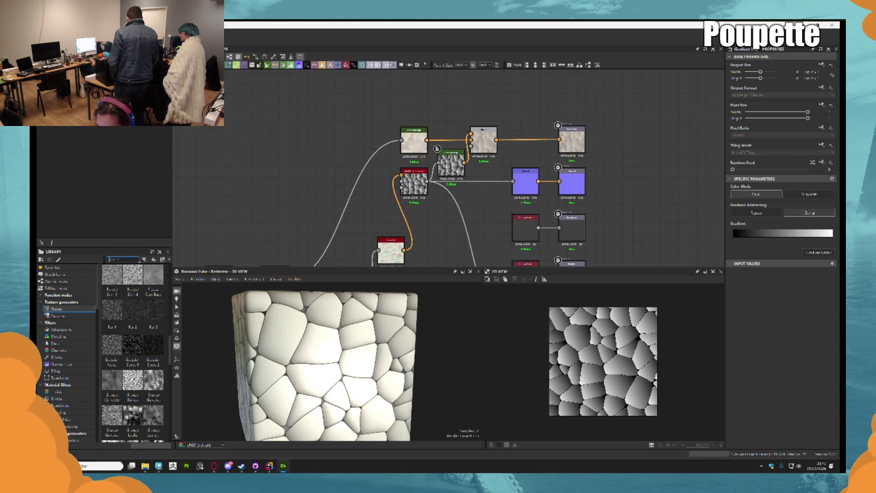
text(crys)
drag(112, 276, 319, 95)
middle_drag(395, 116, 381, 143)
drag(307, 127, 445, 109)
scroll(445, 109, up, 2)
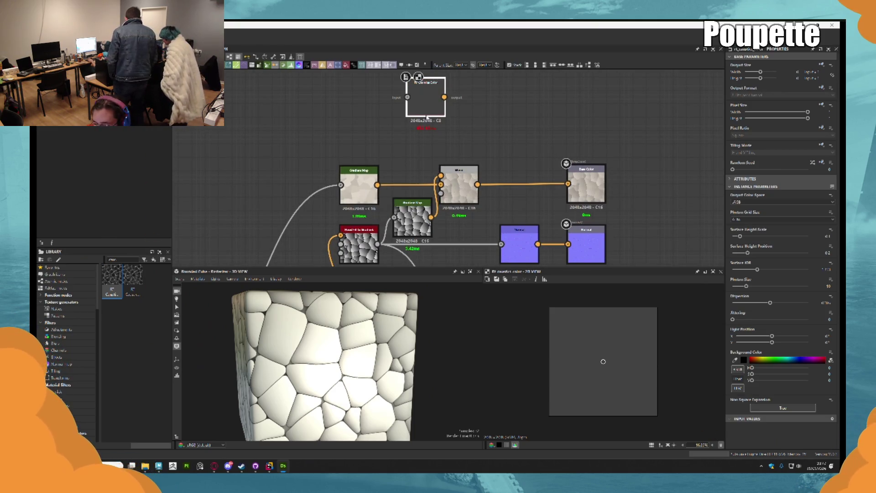
key(Delete)
mouse_move(132, 281)
mouse_down()
mouse_move(365, 137)
mouse_move(395, 130)
mouse_up()
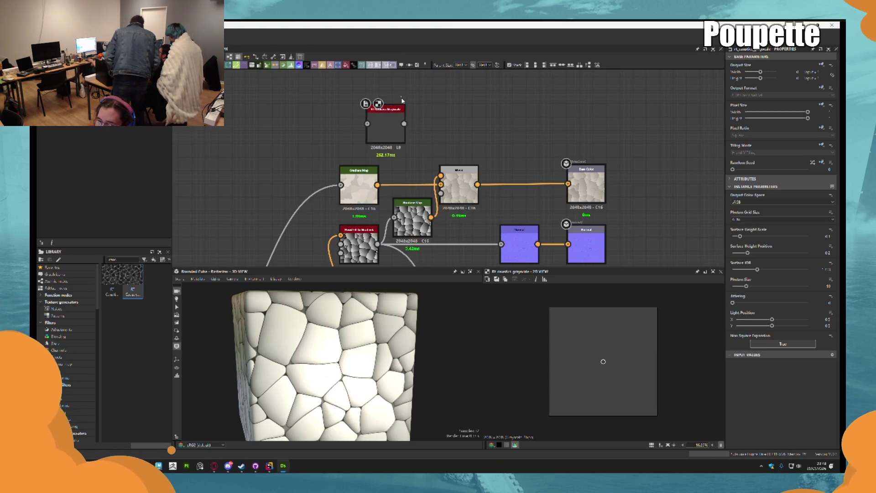
key(Delete)
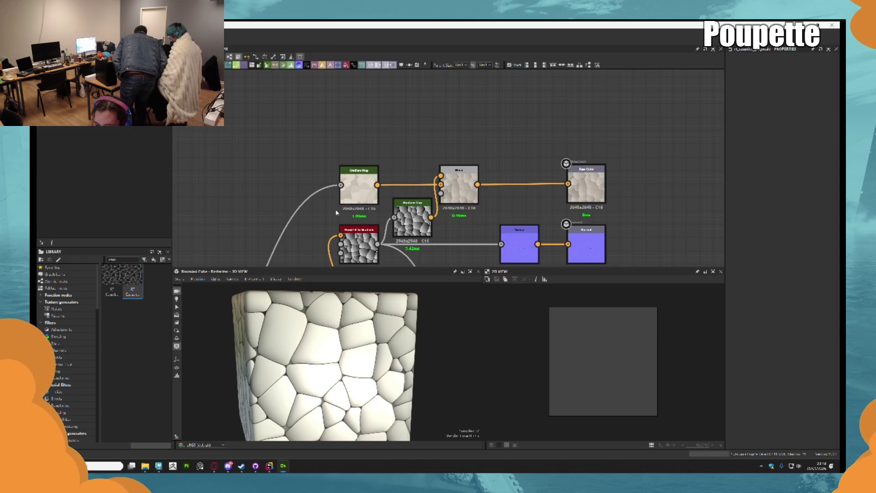
Add a Voronoi noise: inverted, scale 9.55, more distortion, lower Distance Scale, maximum Rounded Curve
click(82, 312)
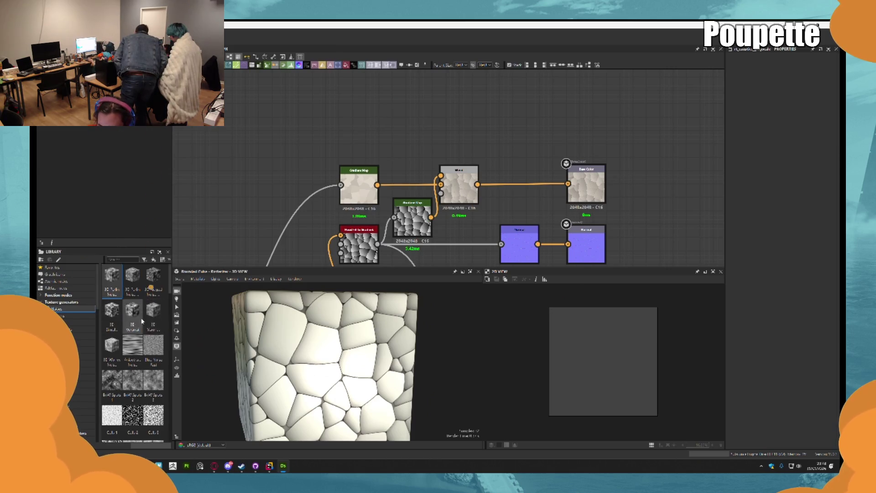
scroll(144, 324, down, 5)
scroll(144, 323, down, 5)
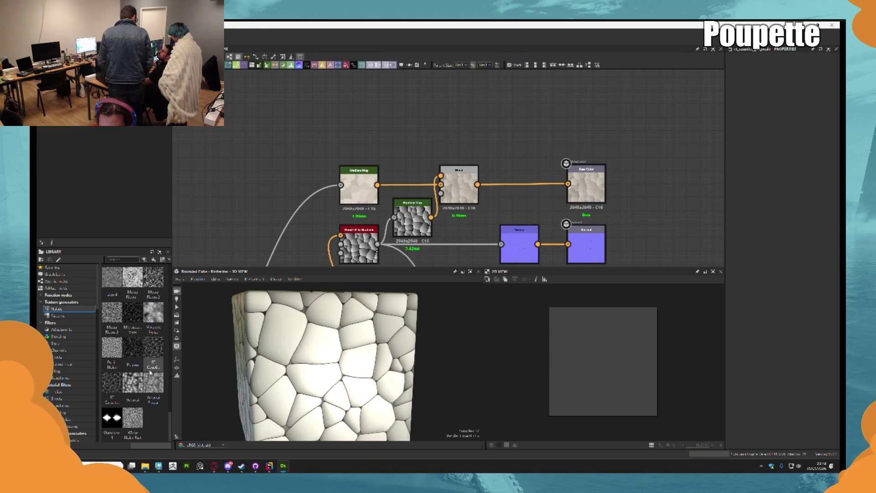
mouse_move(132, 385)
mouse_down()
mouse_move(354, 138)
mouse_move(414, 98)
mouse_up()
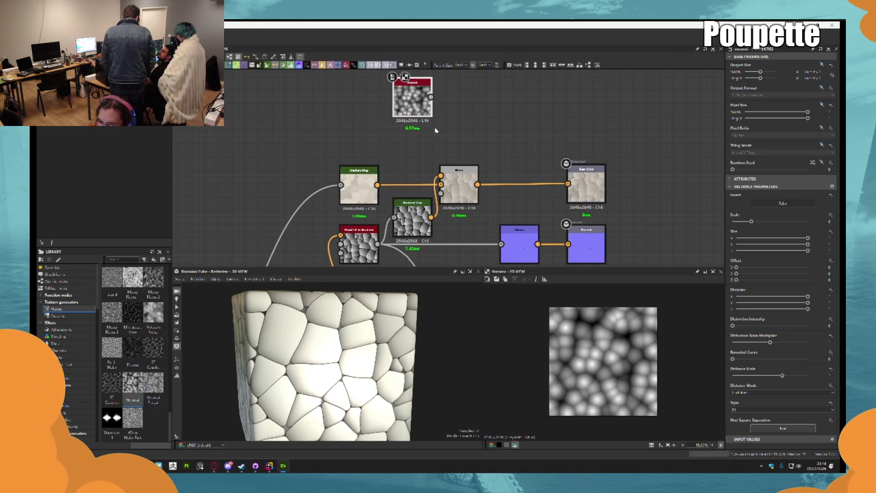
click(777, 204)
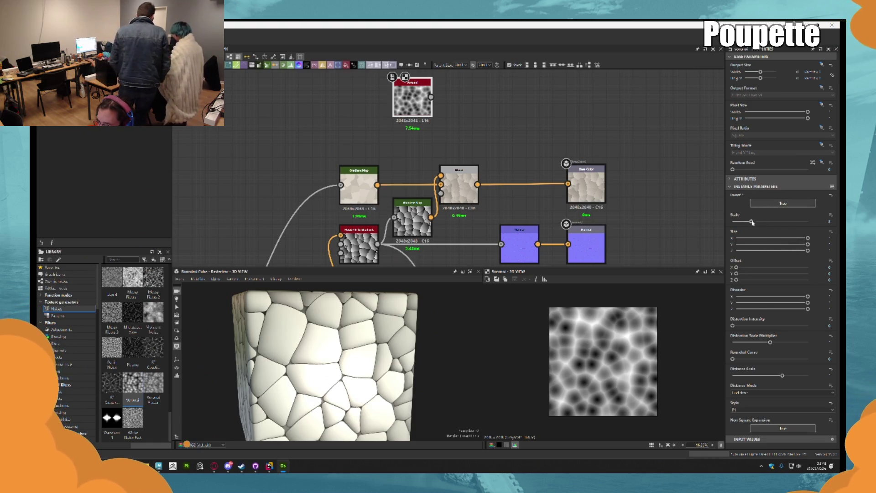
mouse_move(752, 222)
mouse_down()
mouse_move(744, 223)
mouse_move(763, 222)
mouse_move(753, 221)
mouse_up()
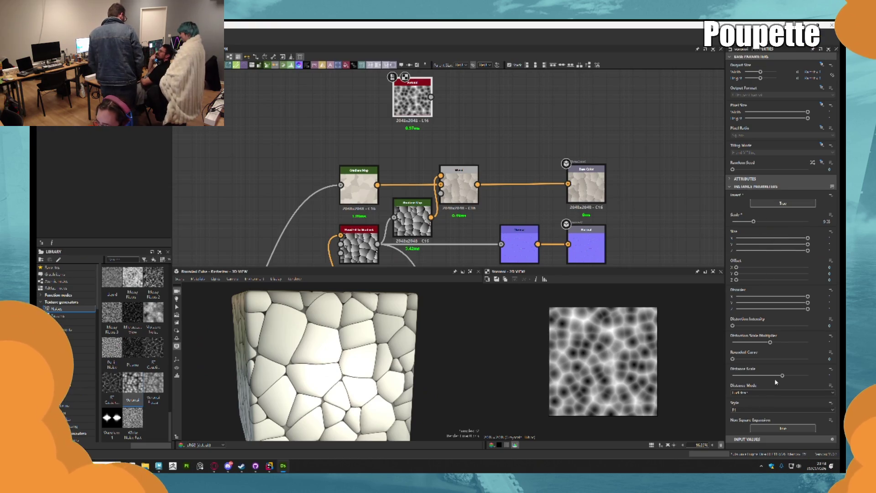
mouse_move(770, 340)
mouse_down()
mouse_move(785, 342)
mouse_move(743, 326)
mouse_move(771, 325)
mouse_move(756, 326)
mouse_up()
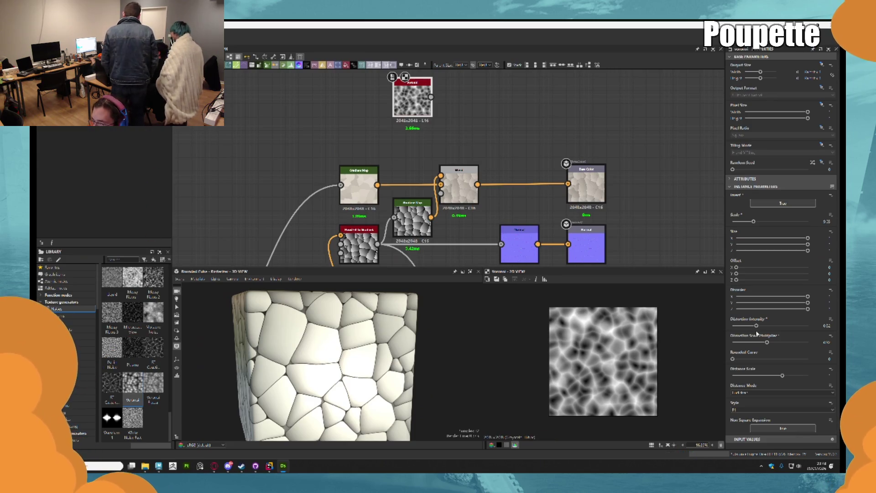
mouse_move(782, 376)
mouse_down()
mouse_move(772, 374)
mouse_move(828, 369)
mouse_up()
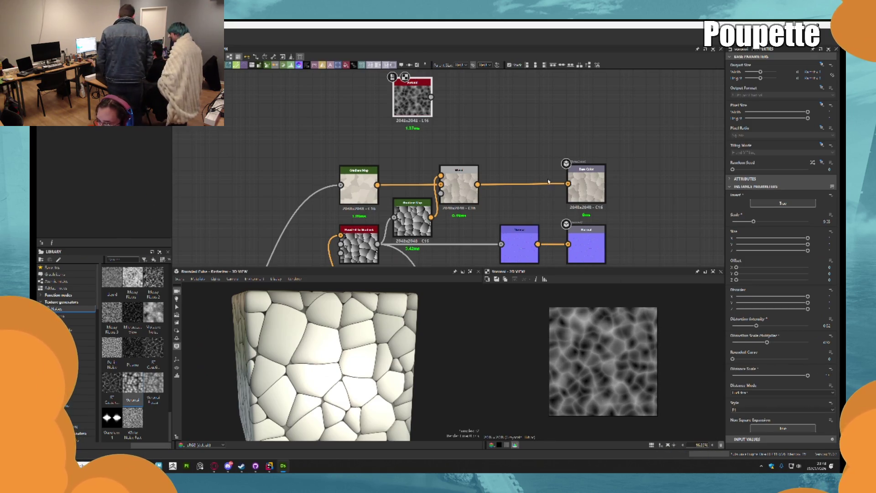
scroll(435, 92, up, 2)
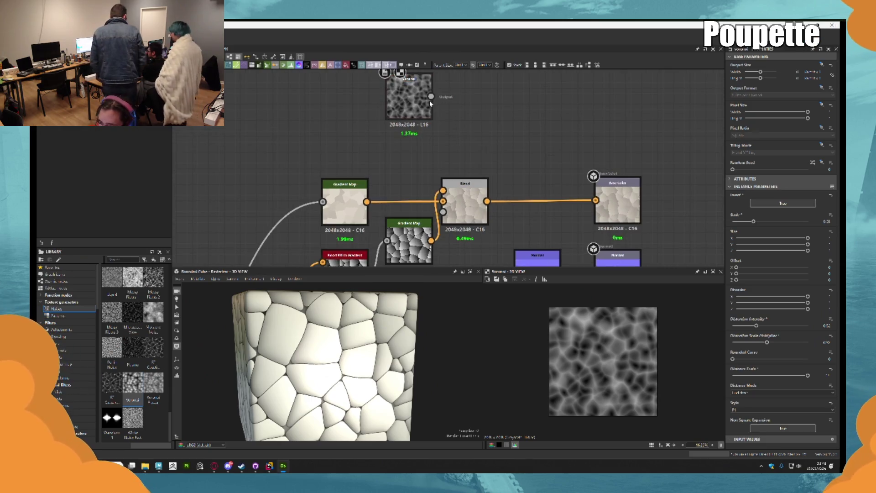
drag(733, 360, 831, 355)
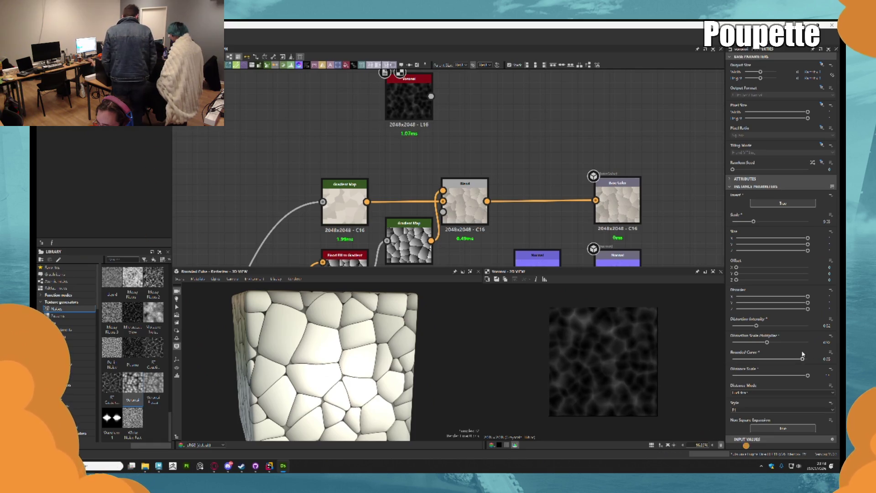
Move the Base Color output node to the right
scroll(462, 174, down, 3)
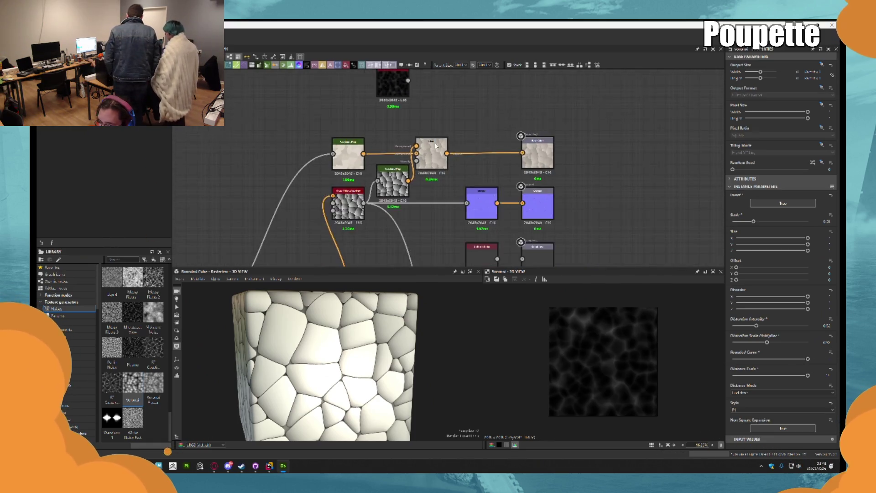
scroll(462, 174, up, 1)
scroll(479, 178, down, 1)
drag(500, 182, 571, 182)
scroll(447, 183, up, 3)
drag(413, 182, 460, 172)
Insert a new Blend node before Base Color using the 'ble' search
text(b)
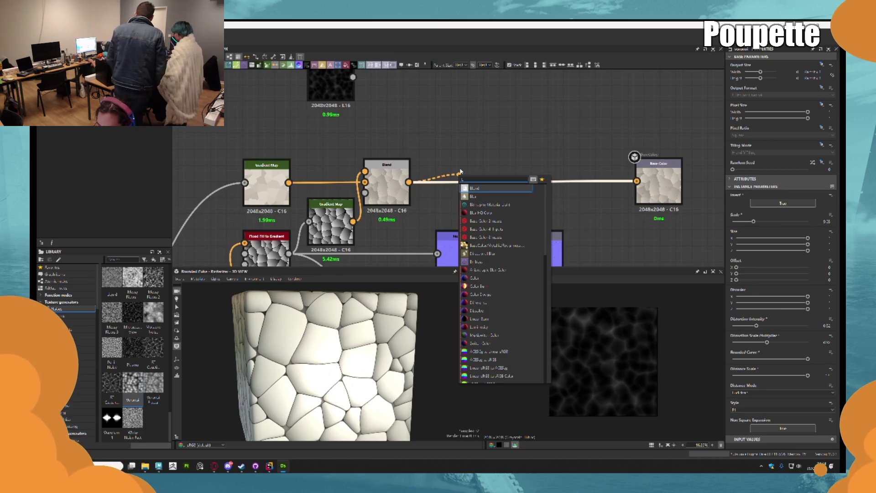
text(le)
key(Return)
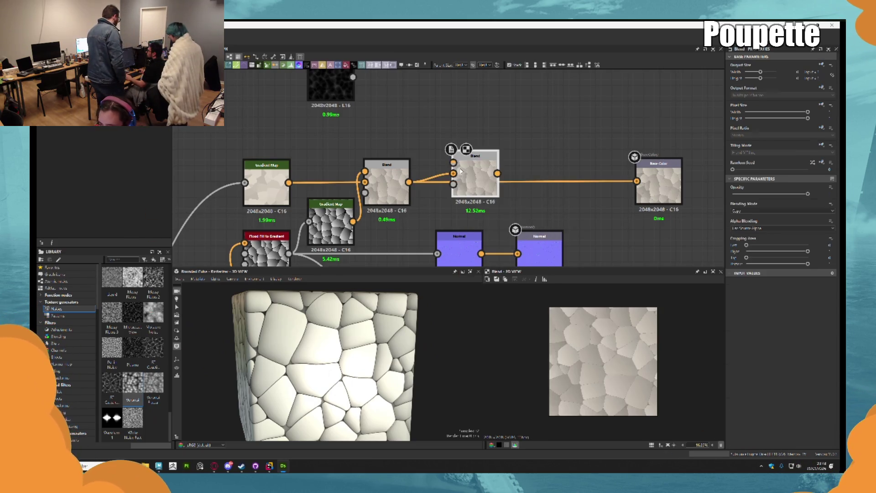
middle_drag(424, 201, 424, 196)
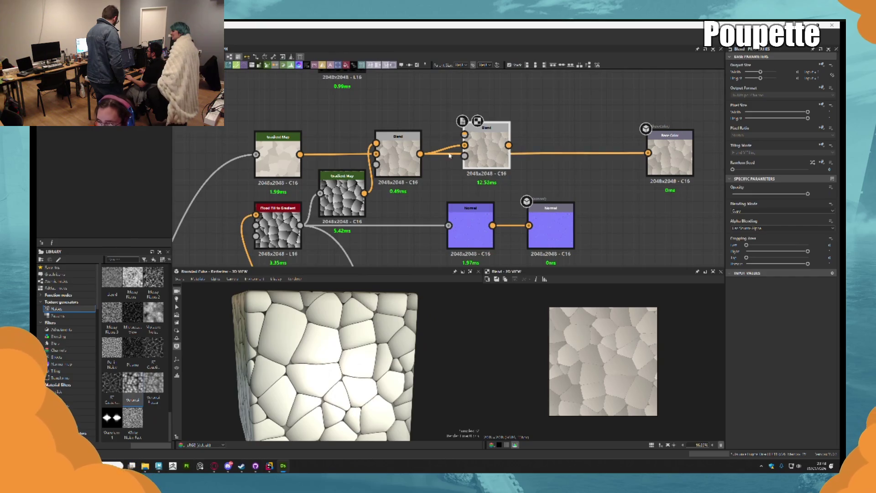
middle_drag(365, 122, 443, 114)
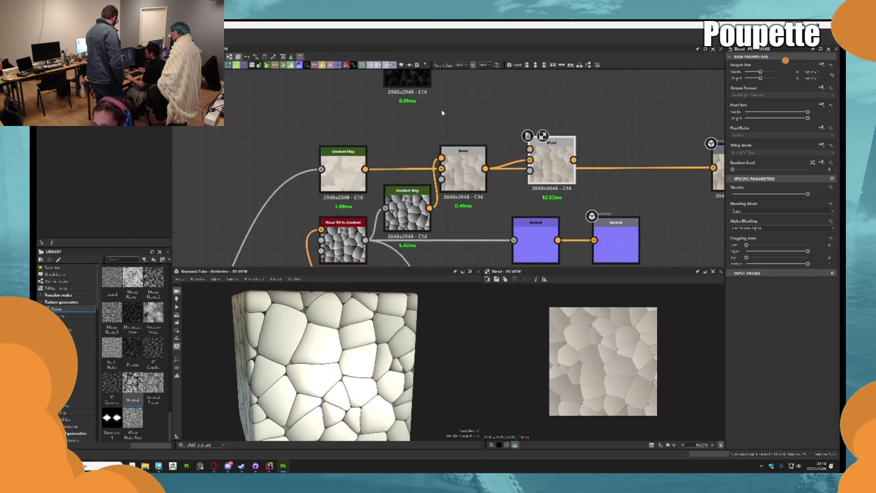
mouse_move(442, 113)
middle_down()
mouse_move(593, 114)
mouse_move(579, 172)
middle_up()
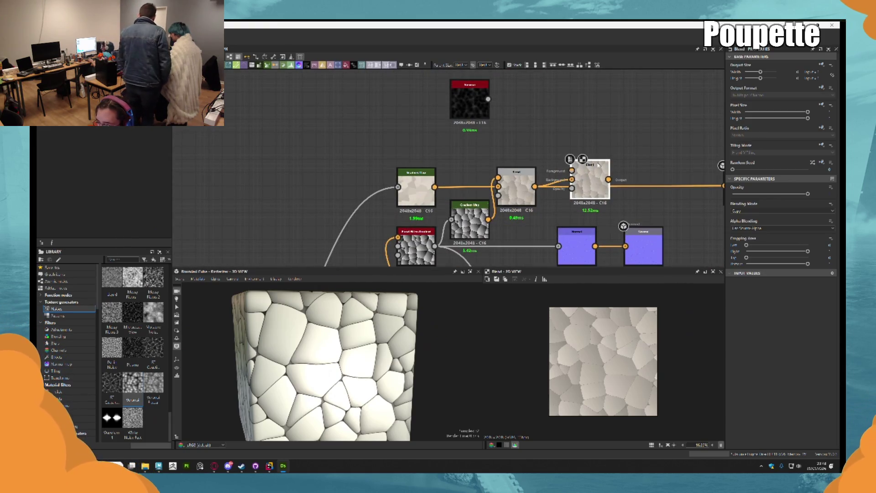
middle_drag(503, 135, 473, 124)
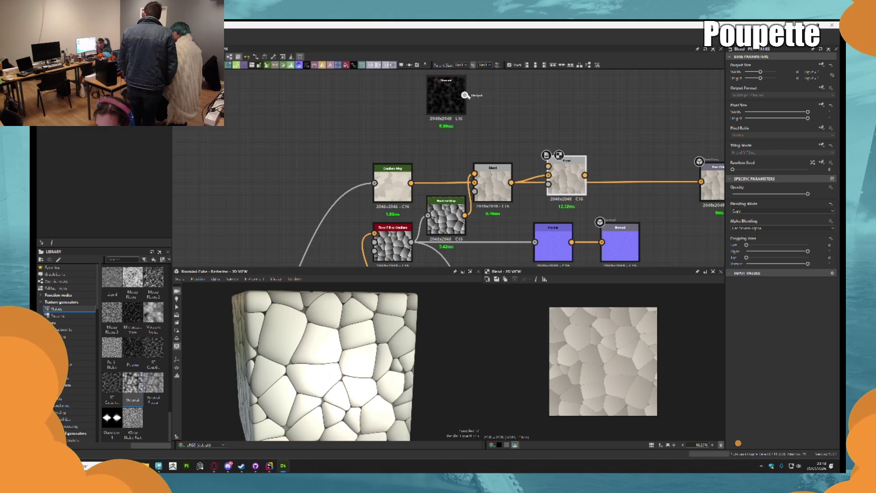
Feed the Voronoi noise into the new Blend as its mask and reposition both nodes
mouse_move(463, 93)
mouse_down()
mouse_move(540, 139)
mouse_move(547, 184)
mouse_move(592, 132)
mouse_up()
middle_drag(445, 97, 452, 154)
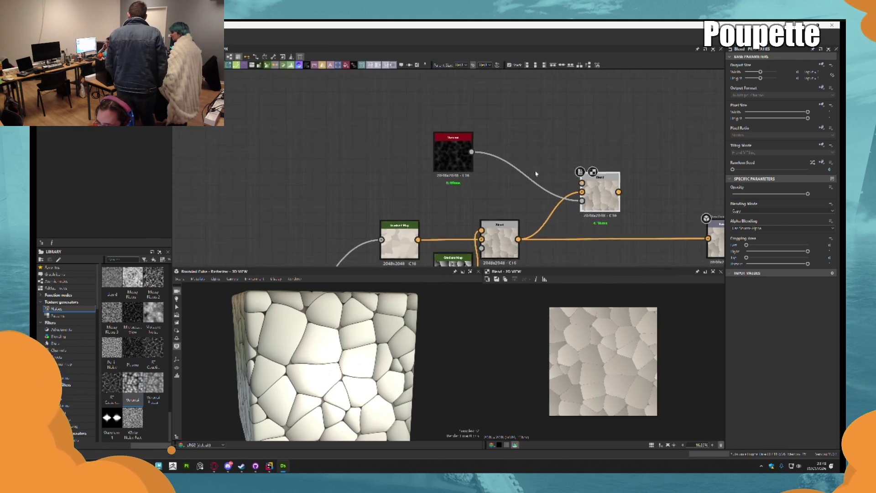
drag(452, 154, 452, 167)
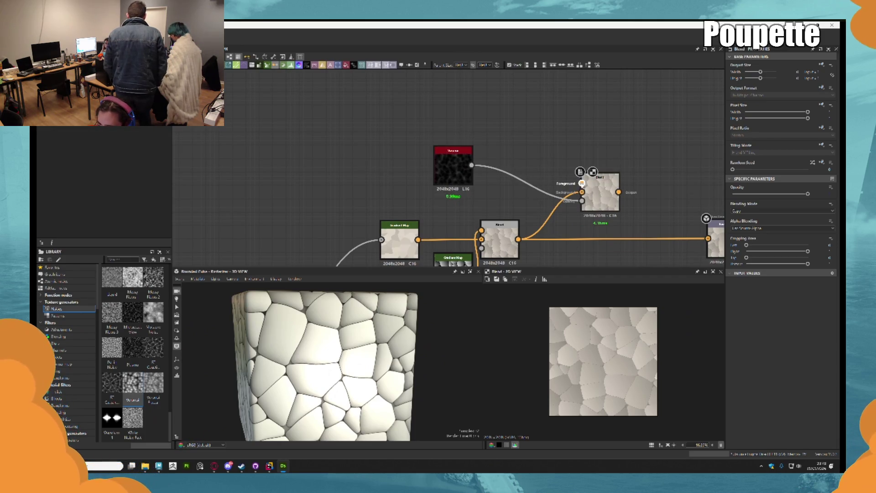
key(space)
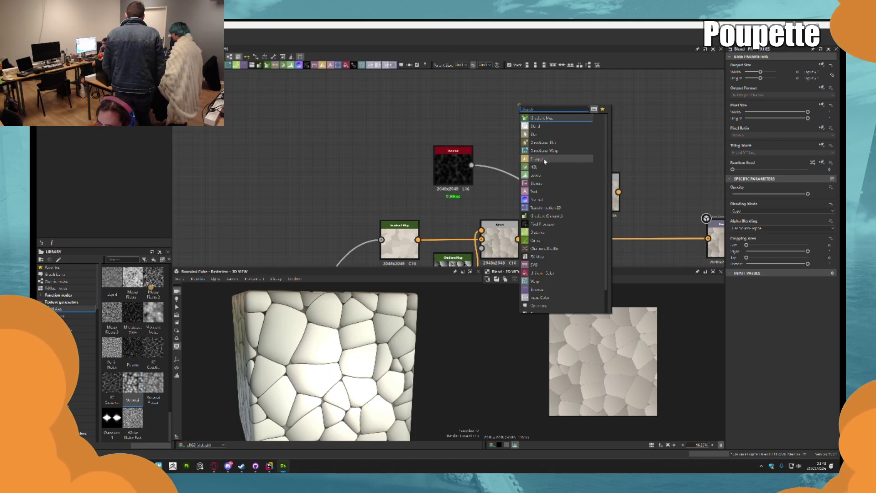
Feed an orange Uniform Color into the Blend node's Foreground and preview the Blend result
click(541, 273)
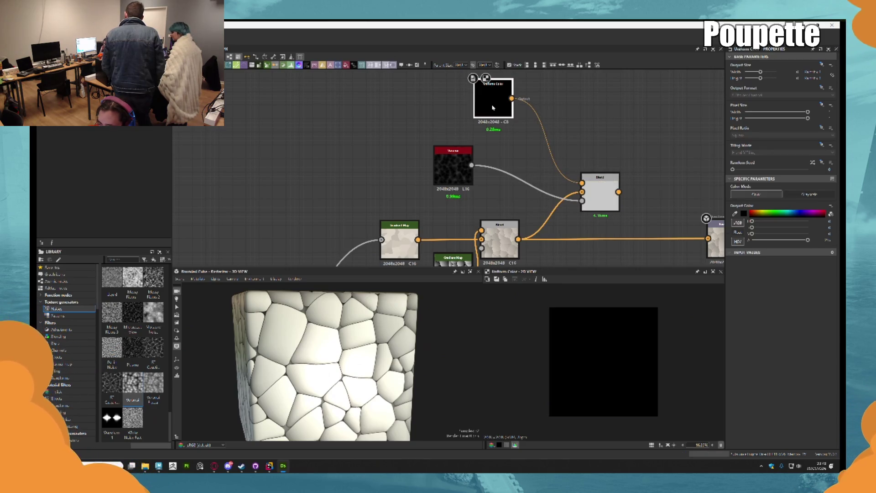
click(593, 192)
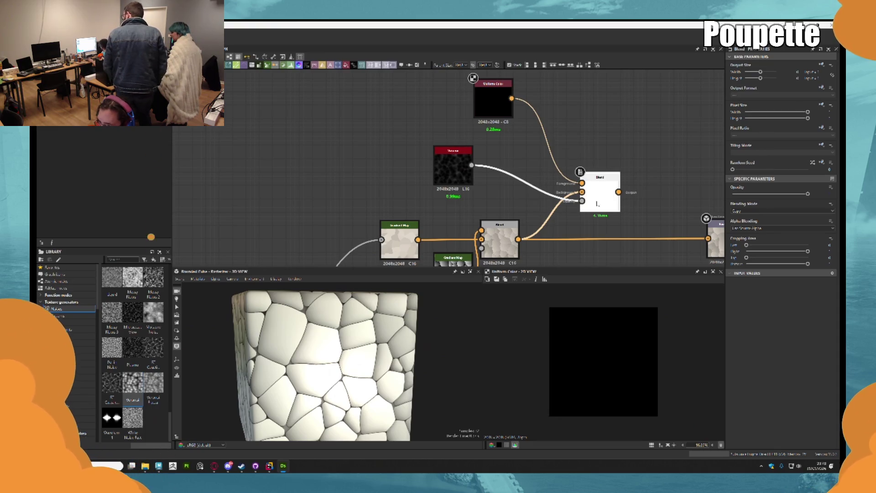
click(486, 108)
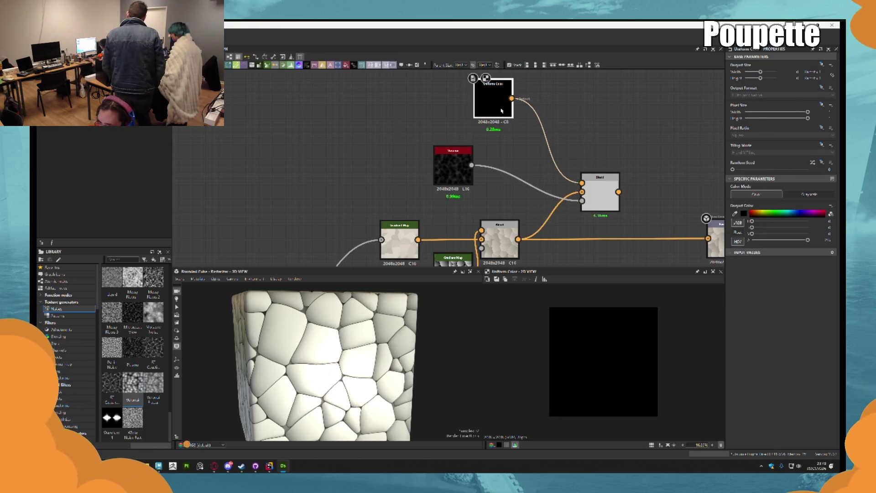
click(759, 212)
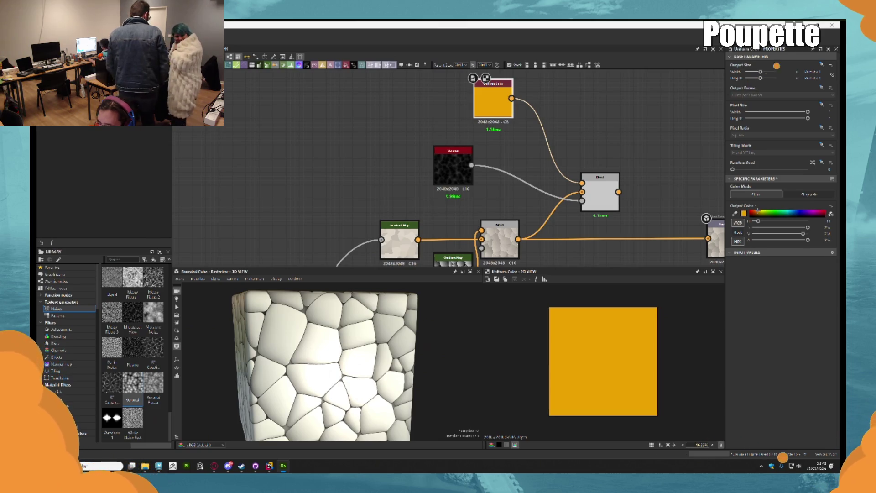
click(597, 190)
double_click(597, 190)
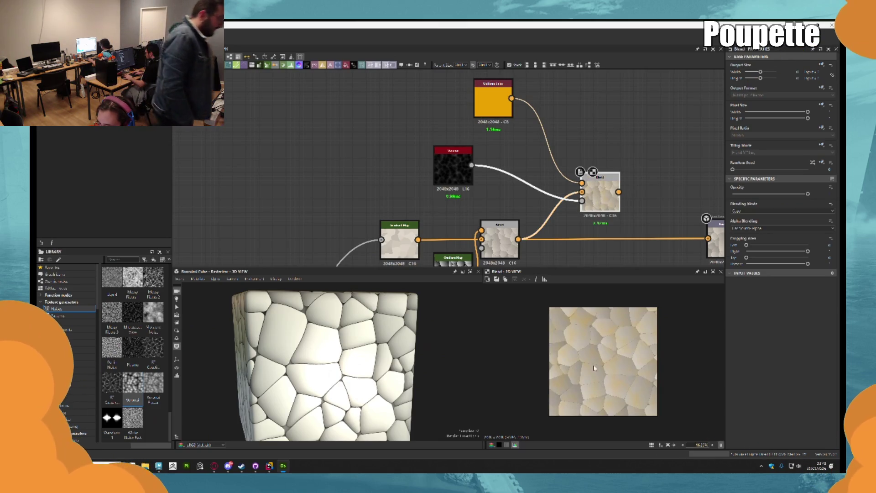
Adjust the Voronoi noise scale to about 2.58, comparing against the Blend preview
scroll(596, 372, up, 5)
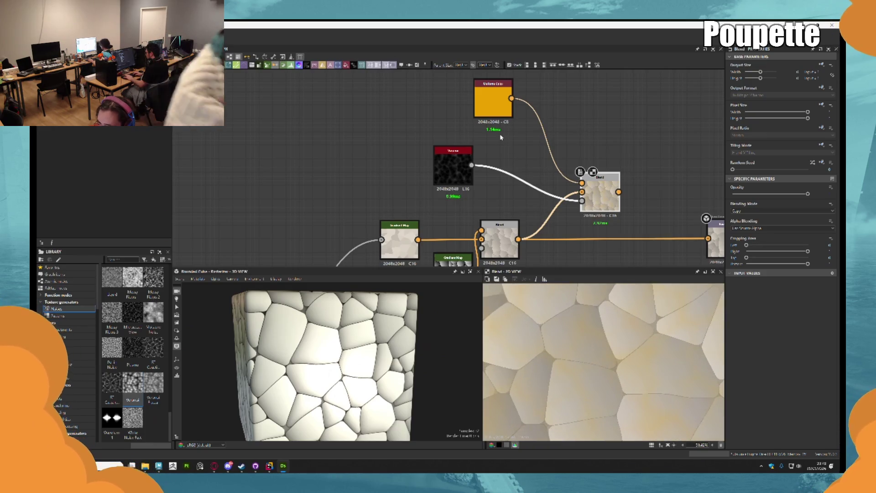
double_click(453, 167)
drag(755, 222, 757, 221)
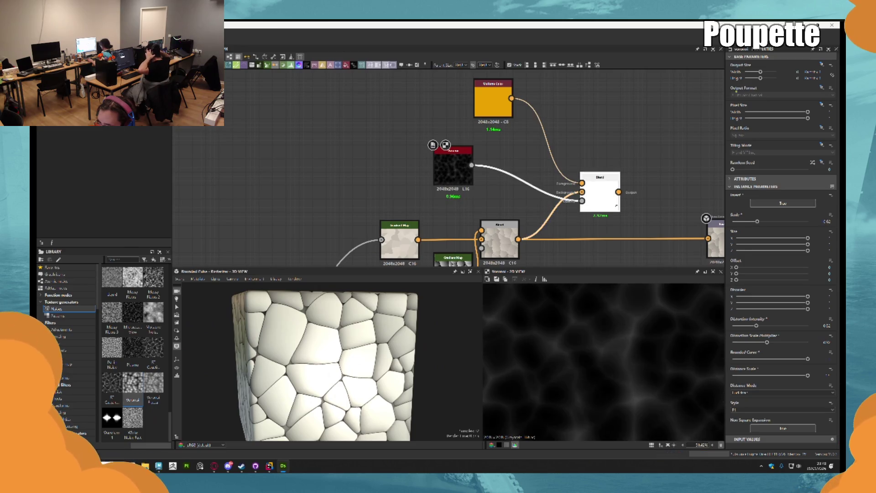
double_click(593, 190)
click(455, 178)
drag(756, 221, 763, 222)
scroll(599, 351, down, 3)
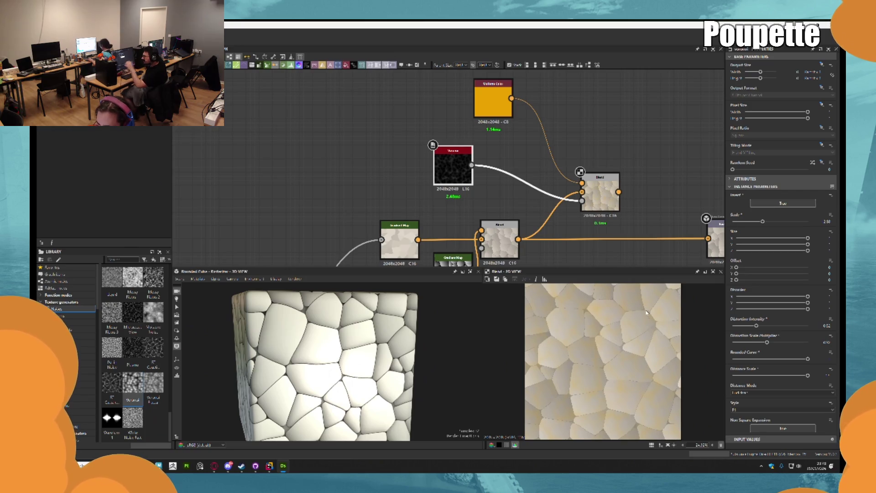
drag(472, 165, 485, 165)
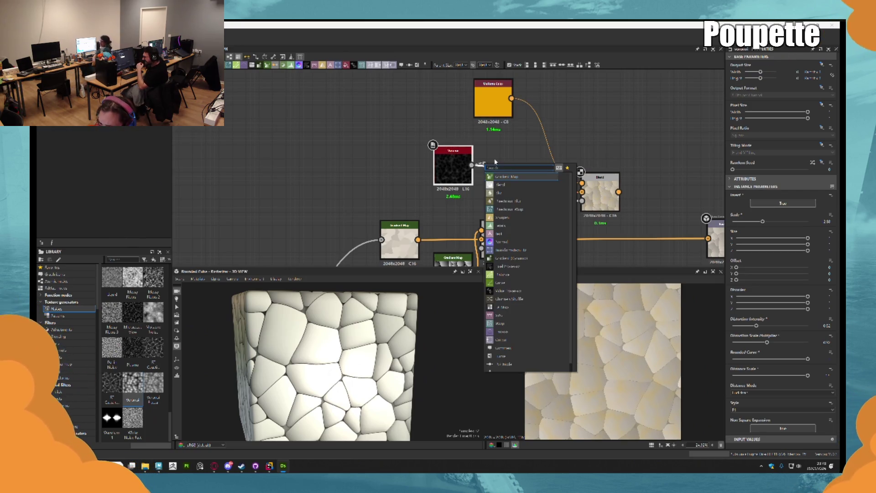
Insert a Histogram Scan after the Voronoi with position about 0.5 and raised contrast
text(istogram scan)
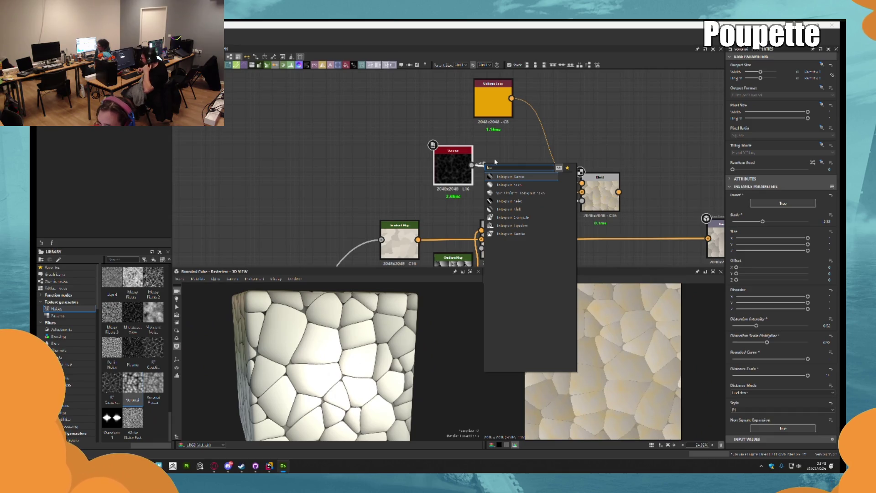
key(Return)
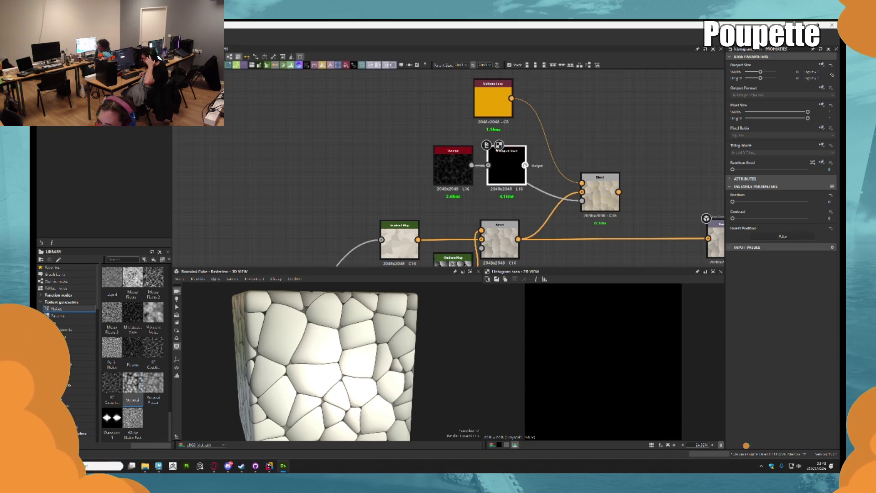
mouse_move(732, 201)
mouse_down()
mouse_move(770, 204)
mouse_move(746, 220)
mouse_move(786, 203)
mouse_up()
click(761, 218)
Preview the Blend result showing sparse orange flecks on the pale stone cells
double_click(600, 192)
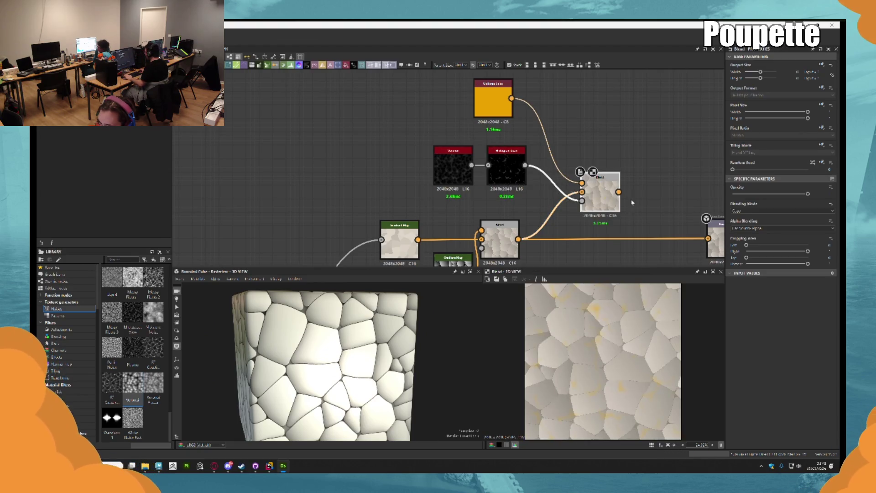
middle_drag(600, 191, 572, 176)
double_click(465, 87)
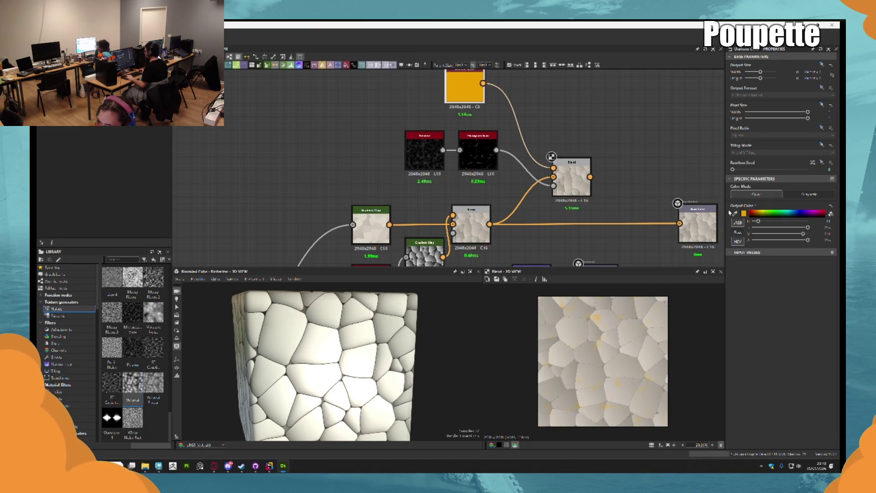
Change the tint colour to a muted yellow-green and pan to the Flood Fill and Normal nodes
click(735, 214)
click(600, 345)
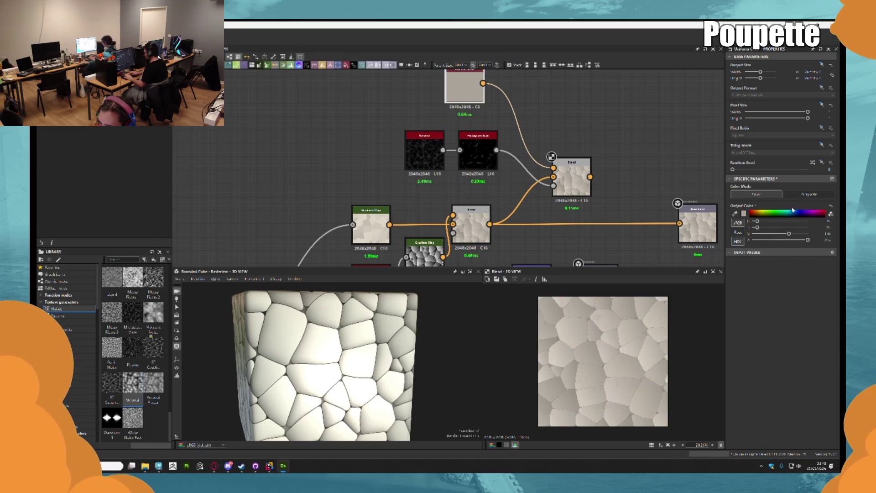
mouse_move(786, 212)
mouse_down()
mouse_move(793, 213)
mouse_move(760, 212)
mouse_move(794, 234)
mouse_up()
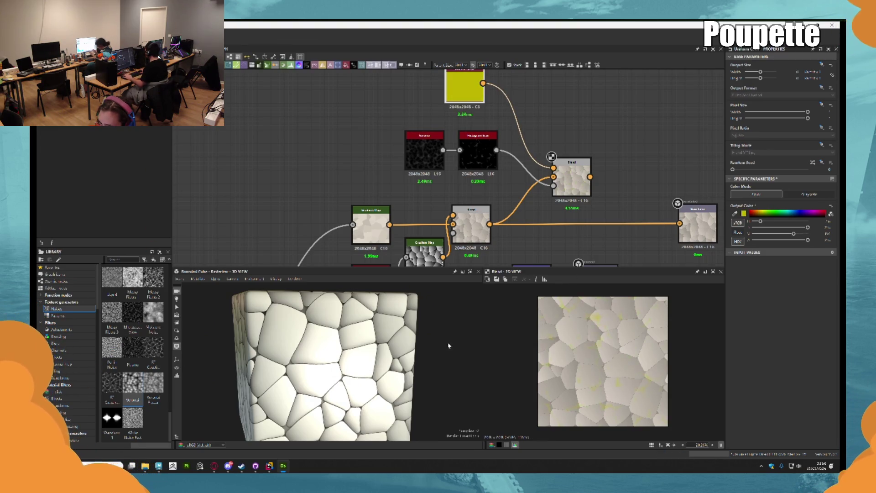
mouse_move(452, 214)
middle_down()
mouse_move(461, 150)
mouse_move(503, 128)
mouse_move(562, 66)
middle_up()
mouse_move(469, 156)
middle_down()
mouse_move(491, 155)
mouse_move(474, 114)
mouse_move(481, 161)
mouse_move(516, 128)
middle_up()
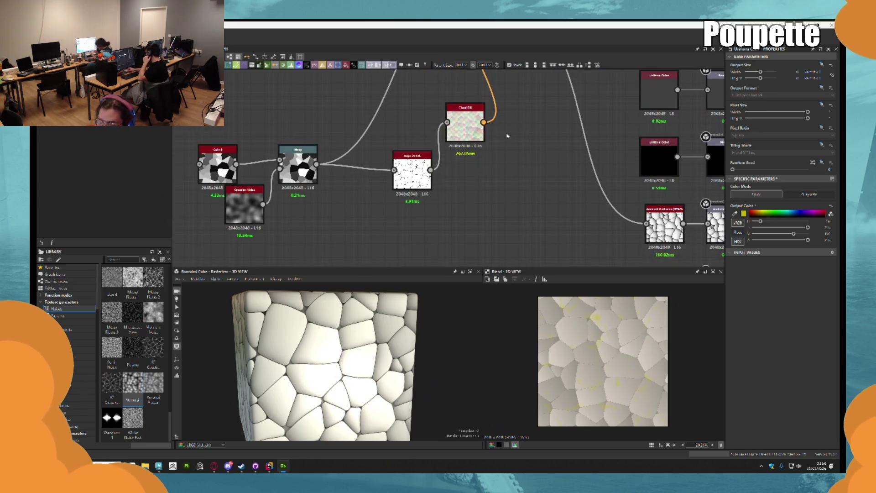
Insert a Warp node after Edge Detect, feeding its output into Flood Fill
mouse_move(411, 172)
mouse_down()
mouse_move(371, 158)
mouse_move(363, 169)
mouse_move(408, 179)
mouse_up()
key(super)
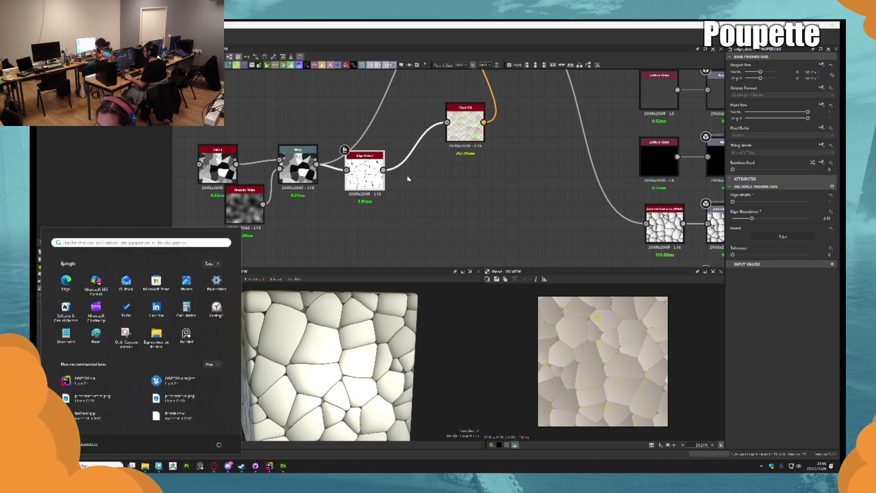
text(ar)
key(Escape)
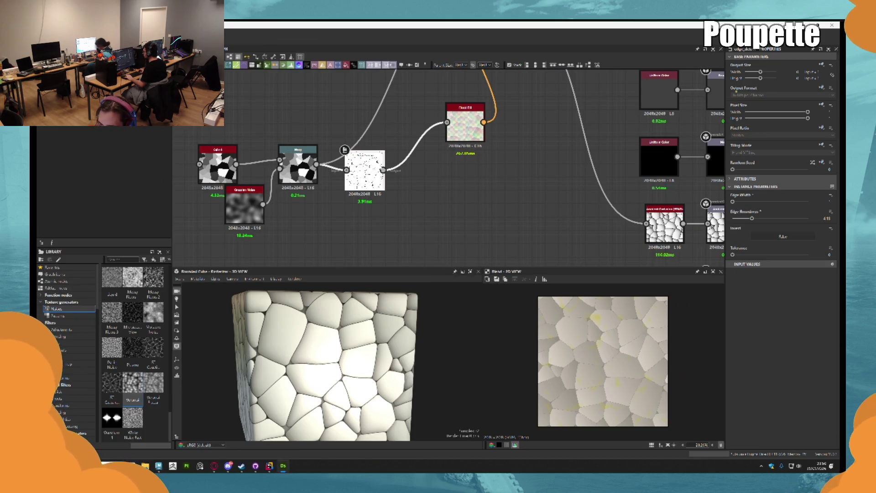
drag(383, 170, 438, 190)
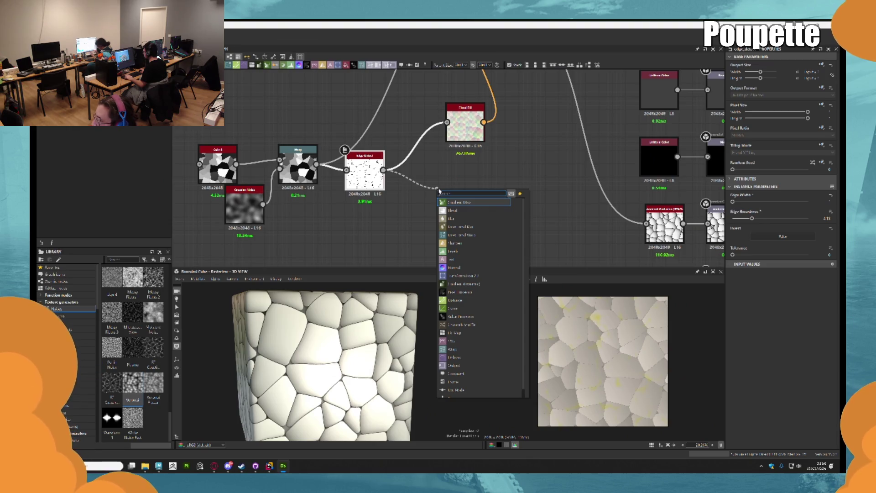
text(warp)
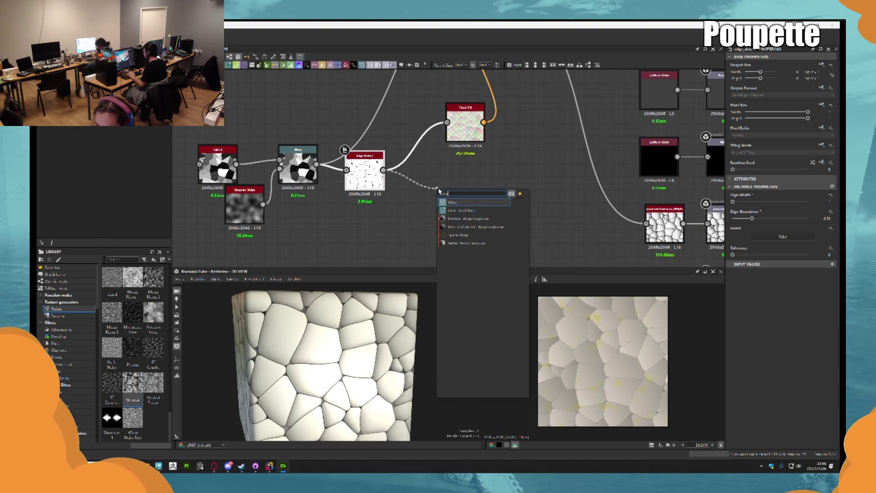
key(Return)
drag(477, 183, 448, 122)
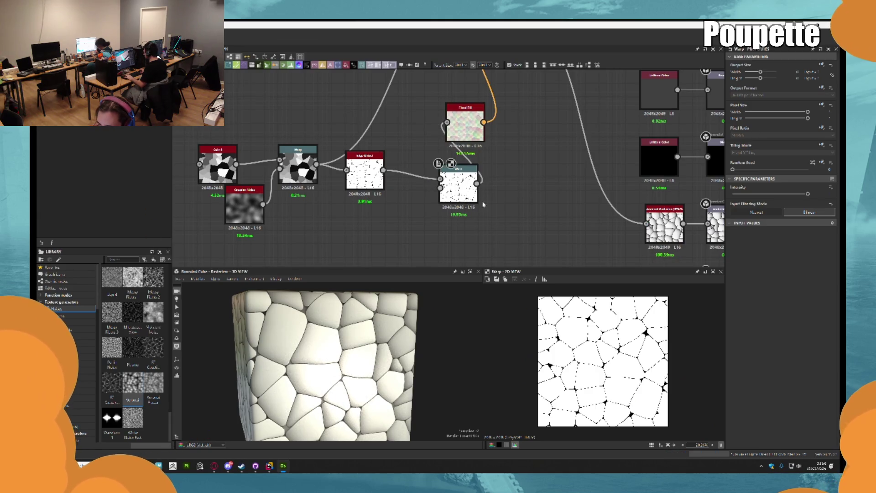
scroll(453, 201, up, 4)
middle_drag(475, 144, 432, 122)
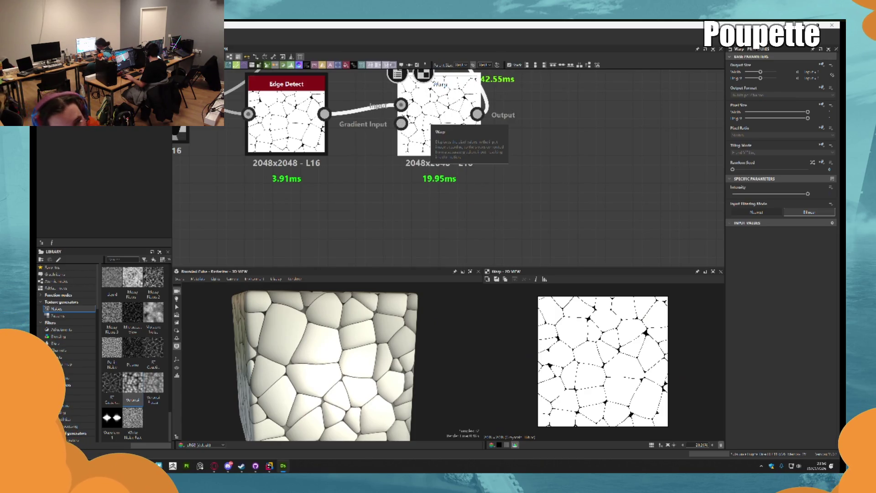
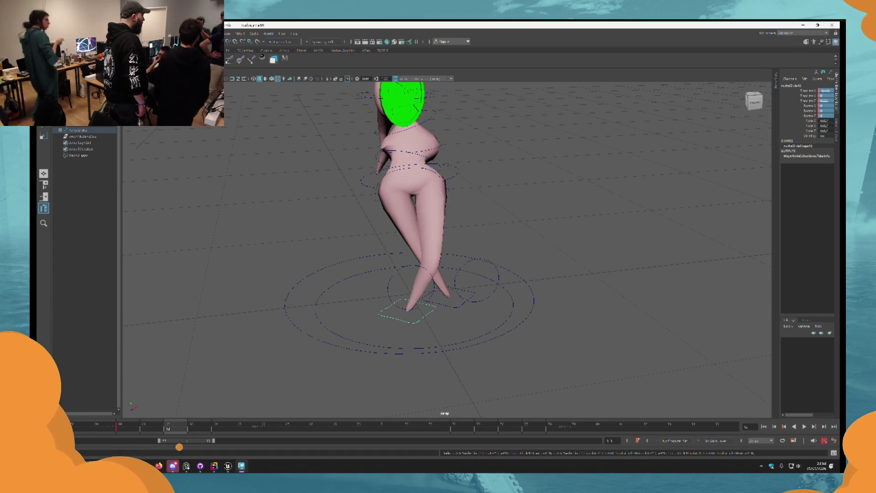
Undo the recent foot and hip control moves to restore the character's earlier, nearly upright pose
mouse_move(446, 283)
alt+mouse_down()
mouse_move(459, 310)
mouse_move(446, 324)
mouse_move(511, 315)
mouse_move(457, 334)
mouse_move(473, 333)
alt+mouse_up()
key(w)
key(ctrl+z)
key(ctrl+z)
key(ctrl+z)
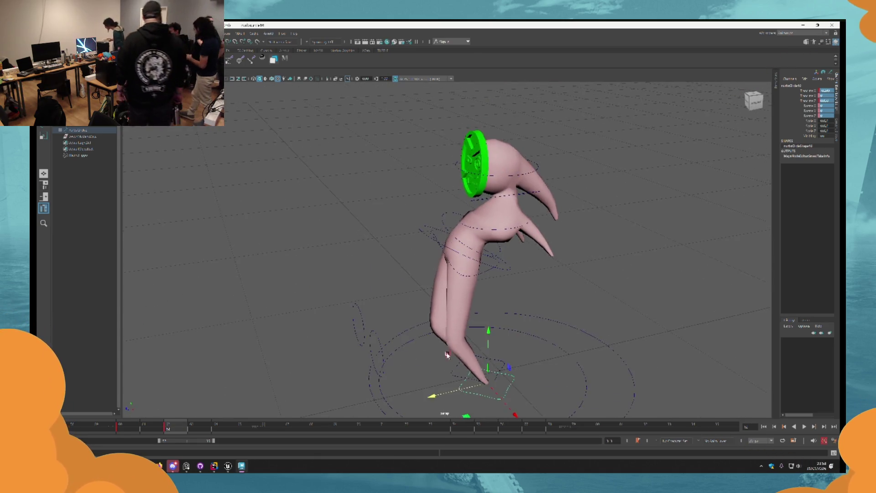
key(e)
key(ctrl+z)
key(ctrl+z)
key(ctrl+z)
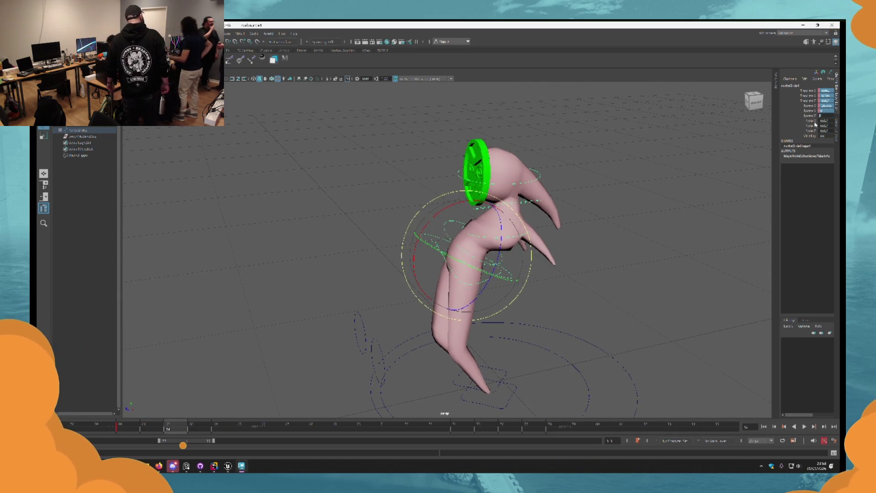
key(ctrl+z)
key(ctrl+z)
key(ctrl+z)
key(ctrl+z)
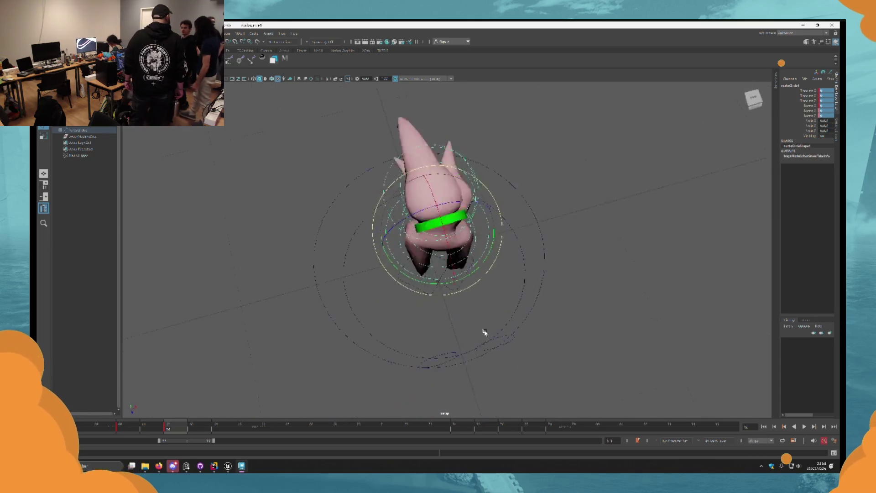
key(ctrl+z)
key(ctrl+z)
key(ctrl+z)
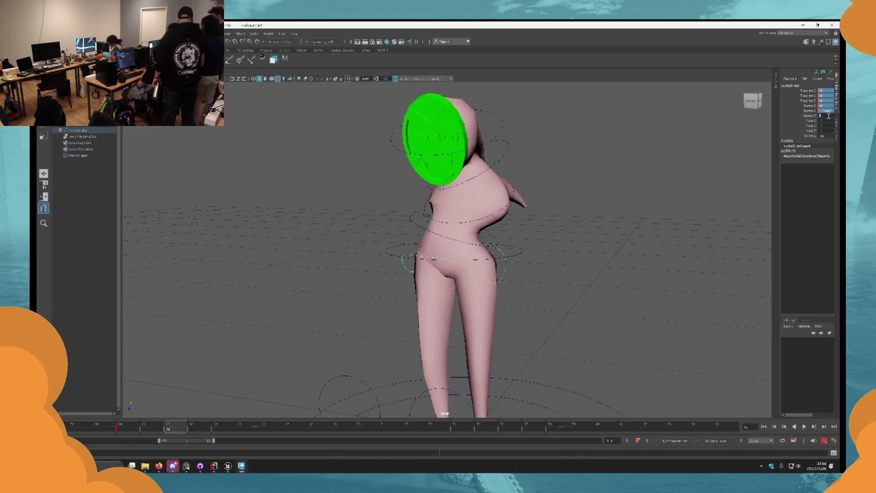
key(ctrl+z)
key(ctrl+z)
key(ctrl+z)
key(ctrl+z)
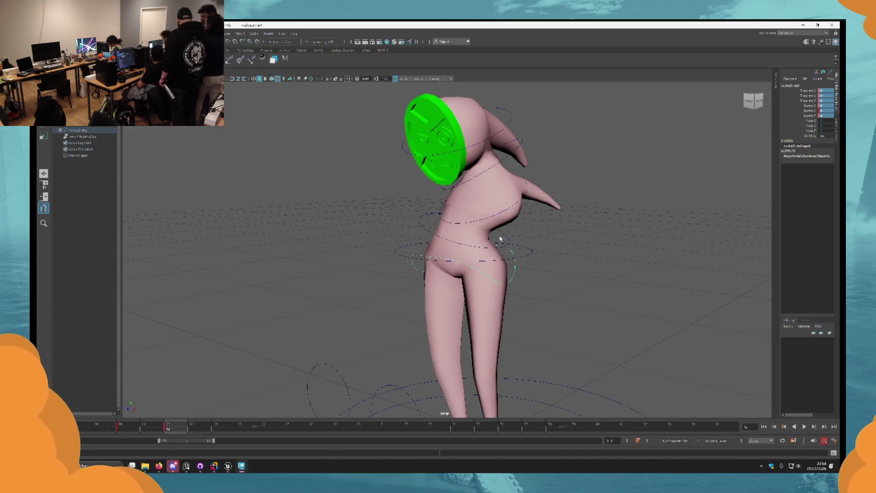
key(ctrl+z)
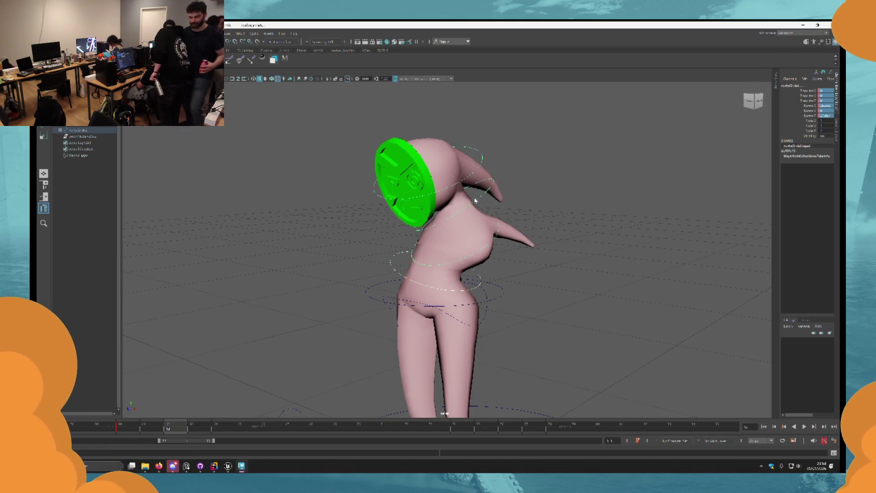
Enter and key a new Rotate Z value for the rig in the Channel Box
click(829, 115)
key(Return)
mouse_move(544, 248)
alt+mouse_down()
mouse_move(503, 238)
mouse_move(532, 246)
mouse_move(463, 317)
mouse_move(422, 330)
mouse_move(401, 195)
mouse_move(417, 205)
mouse_move(406, 242)
mouse_move(423, 327)
mouse_move(358, 212)
mouse_move(352, 220)
mouse_move(359, 240)
alt+mouse_up()
click(407, 242)
mouse_move(401, 296)
alt+mouse_down()
mouse_move(499, 313)
mouse_move(469, 358)
alt+mouse_up()
Test moving the foot control along X, then undo back through several earlier pose changes
mouse_move(400, 326)
mouse_down()
mouse_move(313, 288)
mouse_move(283, 296)
mouse_move(274, 268)
mouse_move(260, 274)
mouse_move(274, 266)
mouse_move(254, 274)
mouse_up()
key(ctrl+z)
key(ctrl+z)
key(ctrl+z)
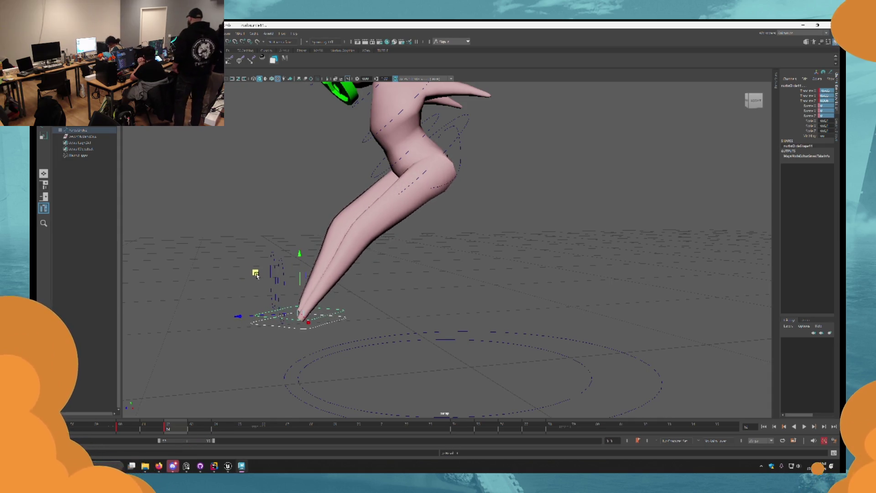
click(454, 277)
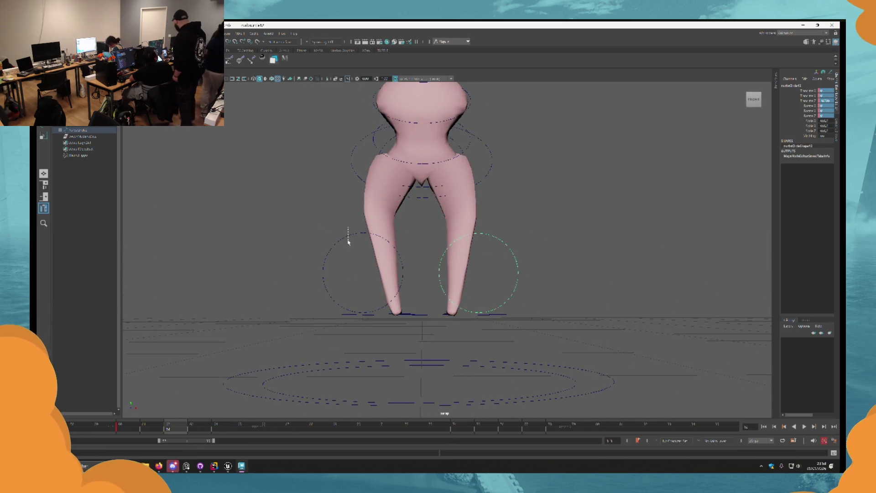
key(ctrl+z)
key(ctrl+z)
key(ctrl+z)
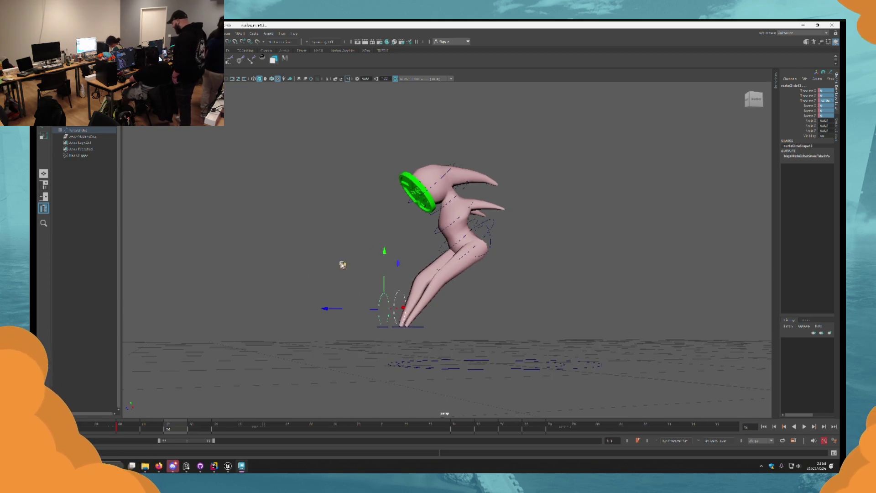
key(ctrl+z)
key(ctrl+z)
key(ctrl+z)
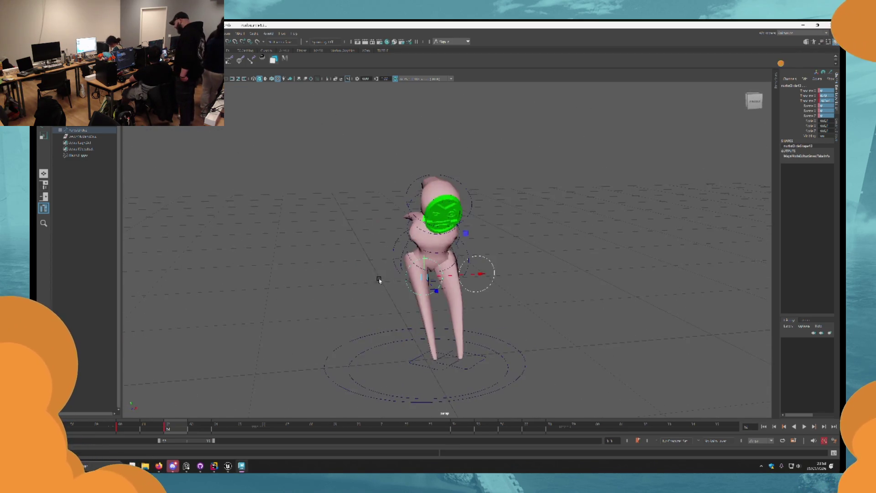
key(ctrl+z)
key(ctrl+z)
key(ctrl+z)
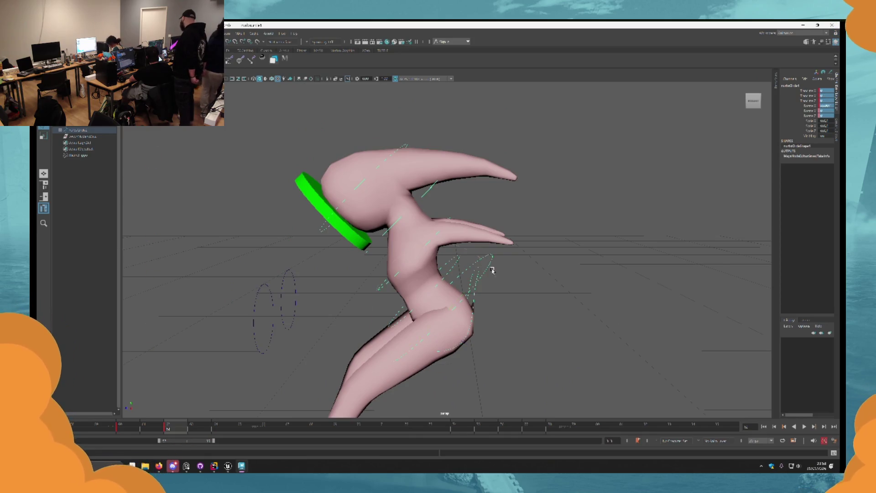
key(ctrl+z)
key(ctrl+z)
key(ctrl+z)
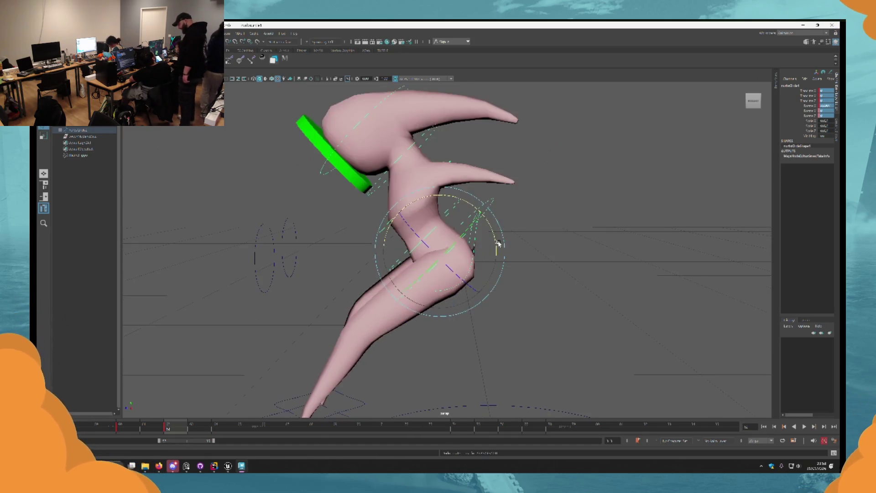
key(ctrl+z)
key(ctrl+z)
key(ctrl+z)
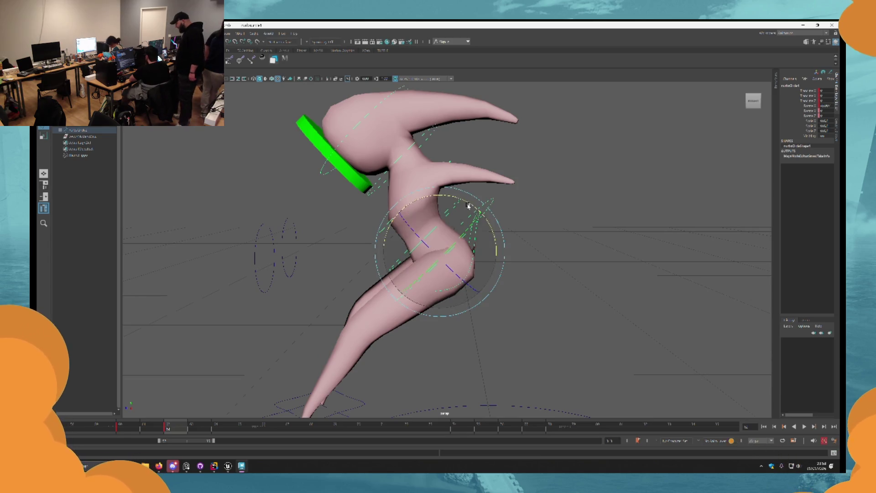
key(ctrl+z)
key(ctrl+z)
key(ctrl+z)
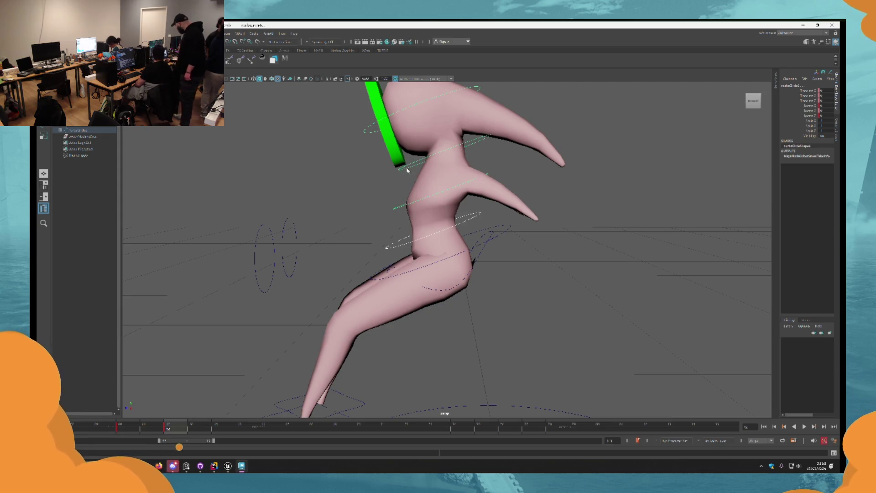
Try bending the upper body at the chest control and narrow the timeline's visible frame range
click(433, 159)
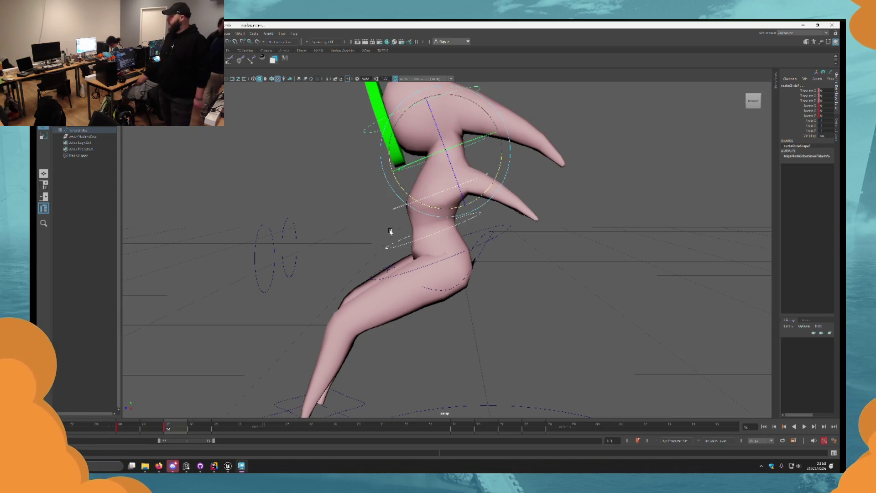
mouse_move(396, 180)
mouse_down()
mouse_move(375, 214)
mouse_move(396, 180)
mouse_up()
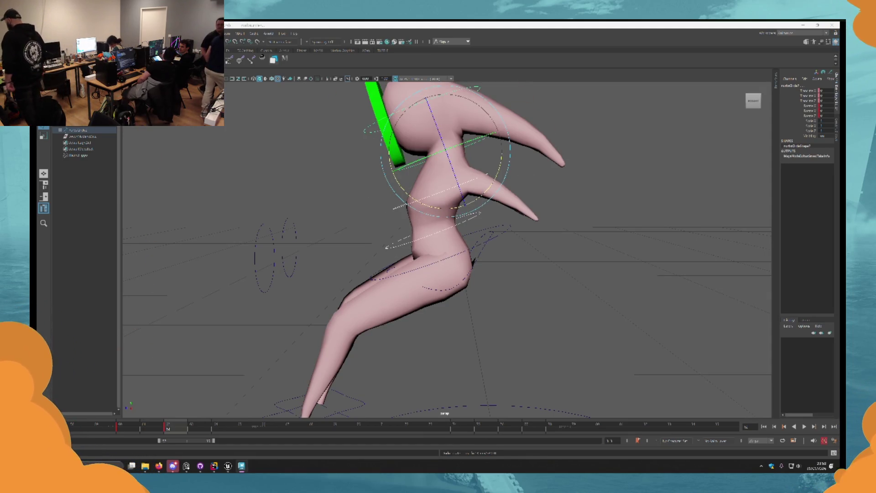
drag(158, 441, 75, 440)
mouse_move(213, 440)
mouse_down()
mouse_move(249, 440)
mouse_move(181, 440)
mouse_up()
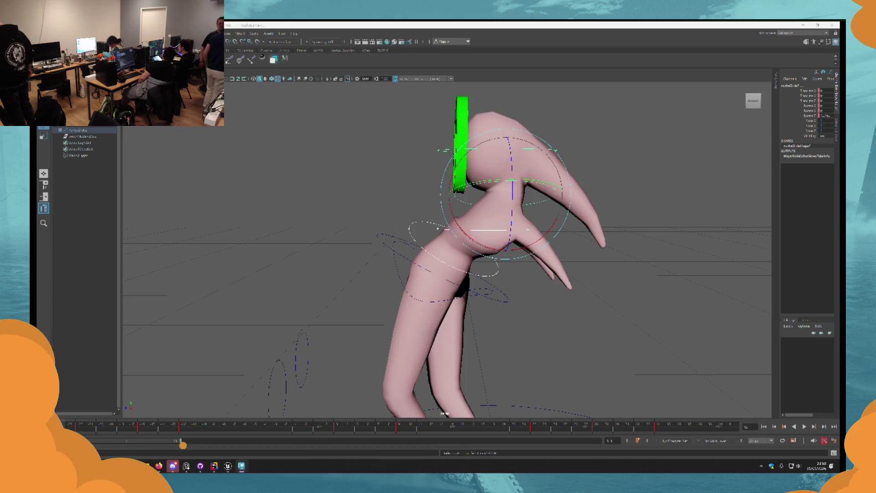
Play the animation from the first frame, viewing it from several angles, then stop playback
click(763, 426)
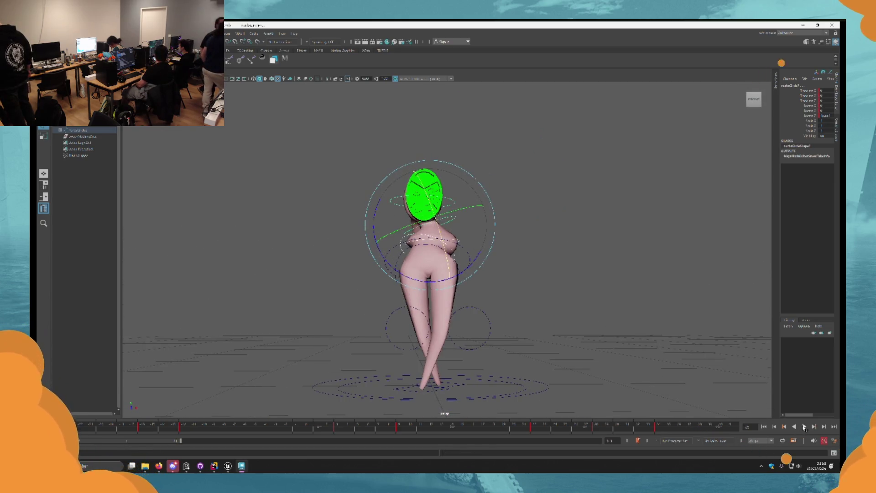
click(804, 426)
mouse_move(626, 307)
alt+mouse_down()
mouse_move(598, 320)
mouse_move(532, 272)
mouse_move(502, 298)
alt+mouse_up()
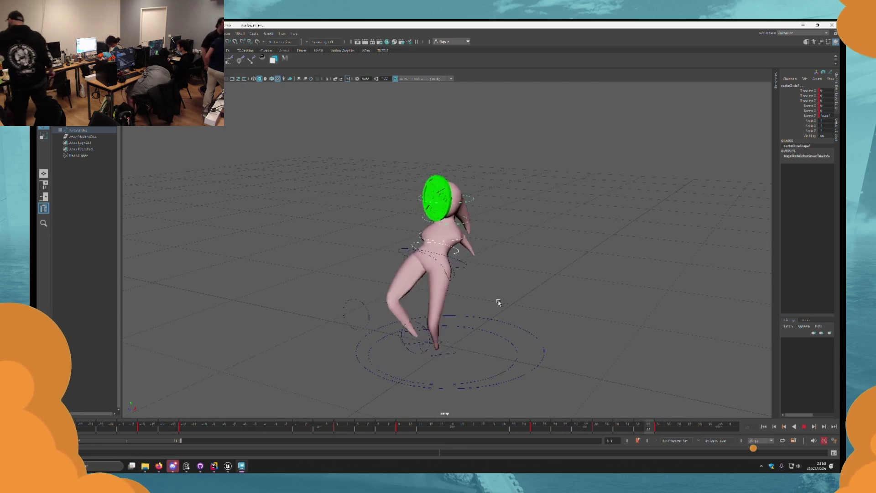
alt+drag(499, 303, 508, 299)
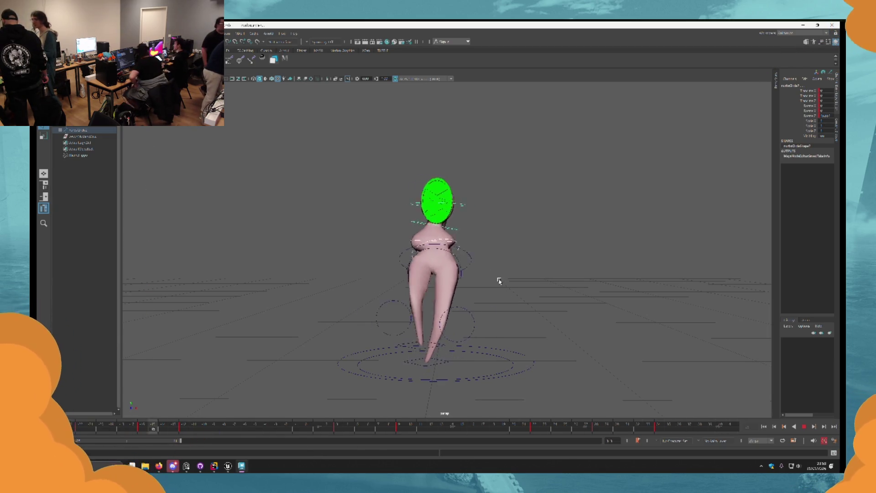
alt+drag(499, 280, 357, 246)
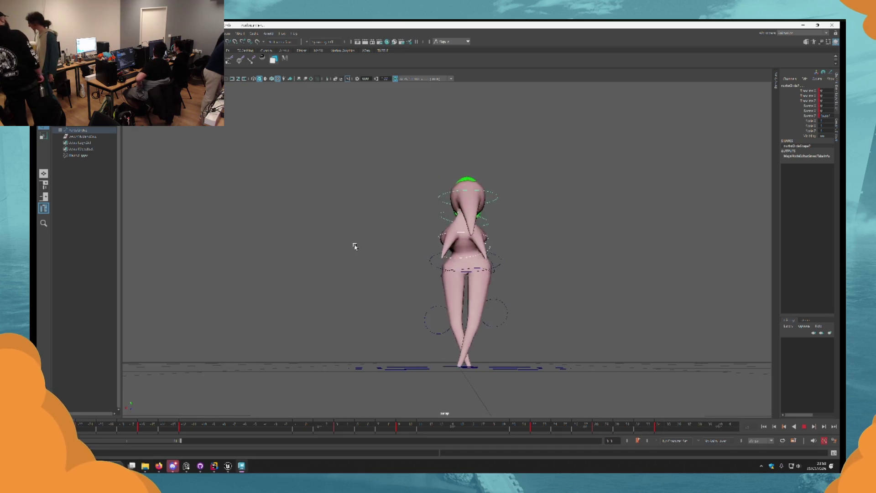
alt+drag(406, 276, 428, 288)
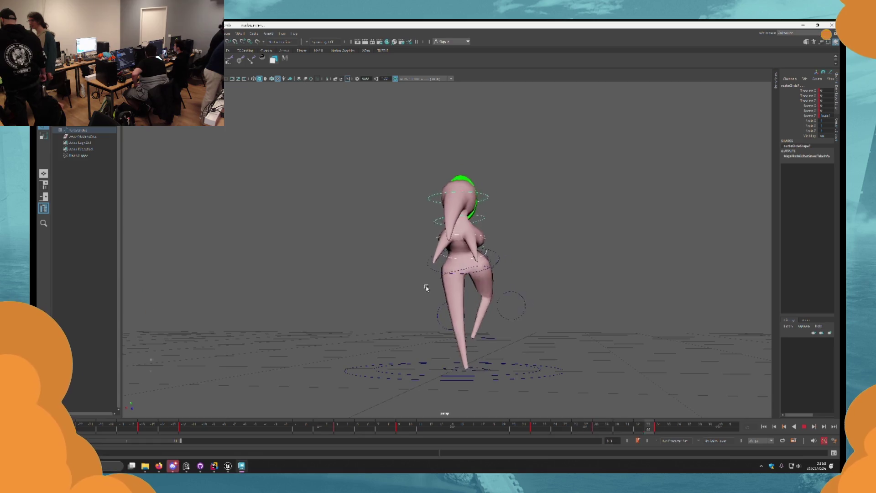
key(Escape)
Narrow the timeline range, step between keyframes, and lean the character's body diagonally forward
drag(181, 440, 230, 440)
alt+drag(397, 305, 319, 299)
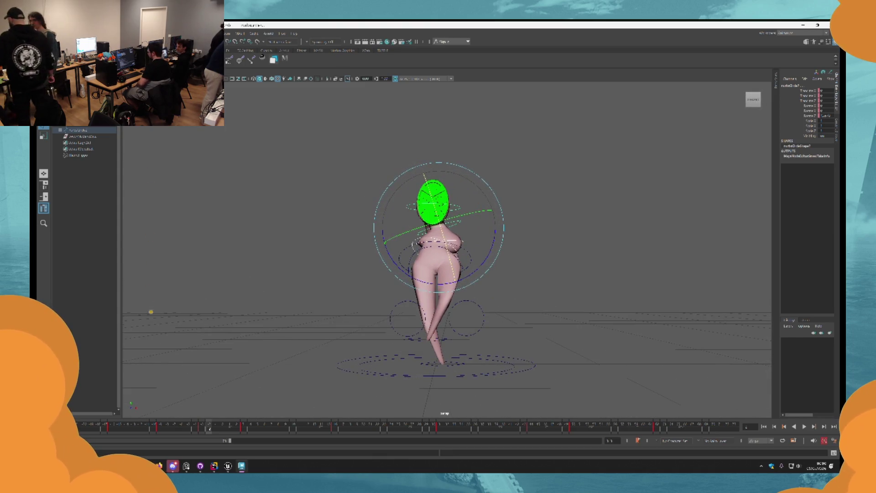
key(alt+v)
key(Escape)
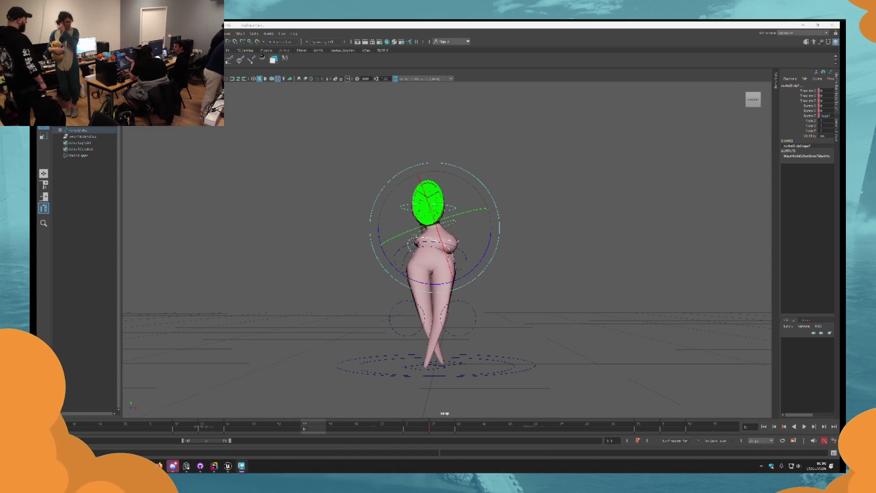
drag(183, 440, 188, 440)
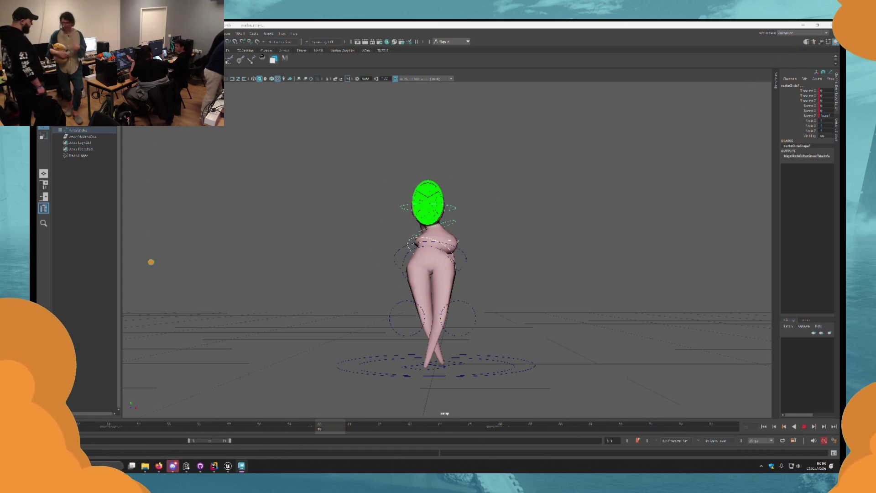
mouse_move(449, 361)
alt+mouse_down()
mouse_move(525, 362)
mouse_move(492, 294)
alt+mouse_up()
mouse_move(403, 255)
mouse_down()
mouse_move(399, 169)
mouse_move(397, 182)
mouse_move(424, 189)
mouse_move(397, 182)
mouse_up()
Bend the leg via the foot control, shift the torso right, and rotate the upper body forward
click(387, 295)
drag(387, 295, 446, 308)
click(448, 251)
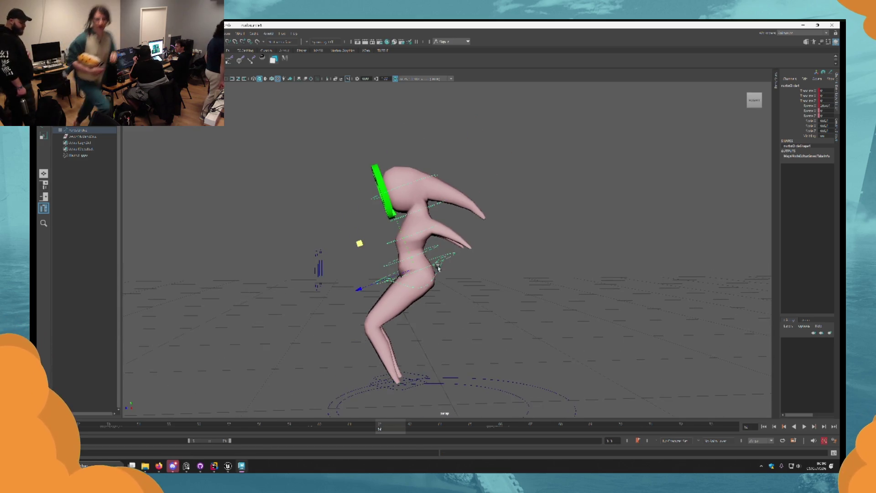
mouse_move(358, 240)
mouse_down()
mouse_move(403, 244)
mouse_move(402, 237)
mouse_up()
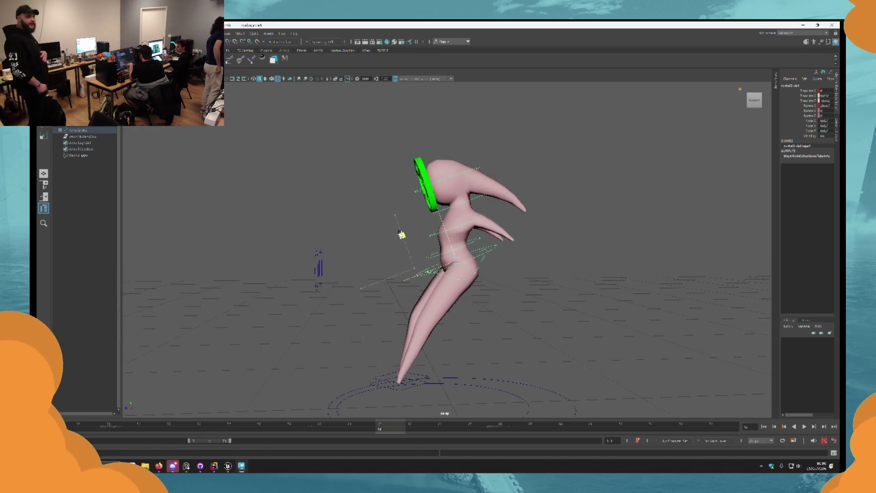
scroll(411, 248, up, 2)
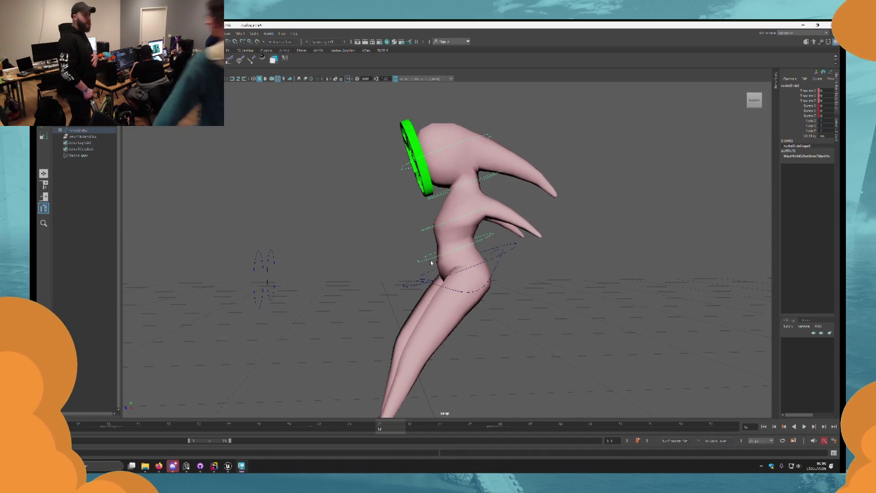
click(421, 258)
mouse_move(413, 197)
mouse_down()
mouse_move(378, 234)
mouse_move(424, 243)
mouse_move(385, 244)
mouse_move(552, 228)
mouse_up()
Slide the feet across the floor and re-pose the upper spine and torso
mouse_move(440, 343)
alt+mouse_down()
mouse_move(445, 325)
mouse_move(450, 344)
mouse_move(431, 336)
alt+mouse_up()
click(431, 336)
middle_drag(374, 295, 324, 259)
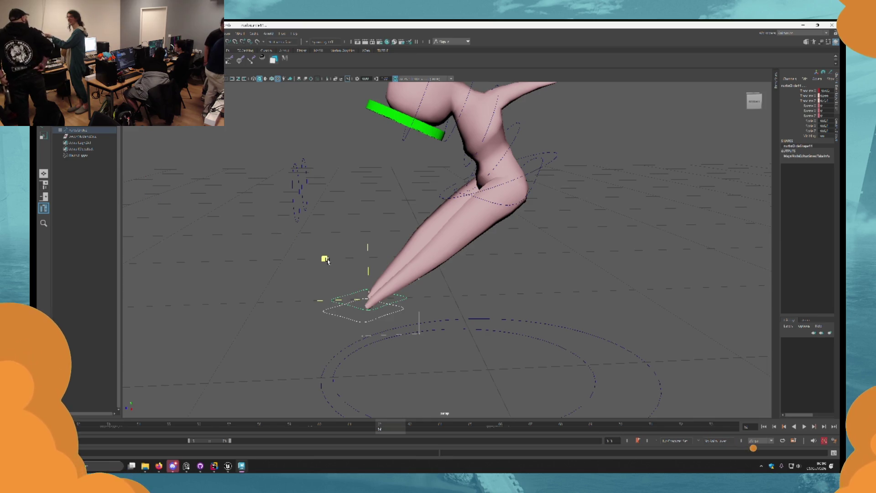
mouse_move(325, 259)
alt+mouse_down()
mouse_move(424, 289)
mouse_move(362, 299)
mouse_move(359, 277)
mouse_move(336, 275)
mouse_move(388, 258)
alt+mouse_up()
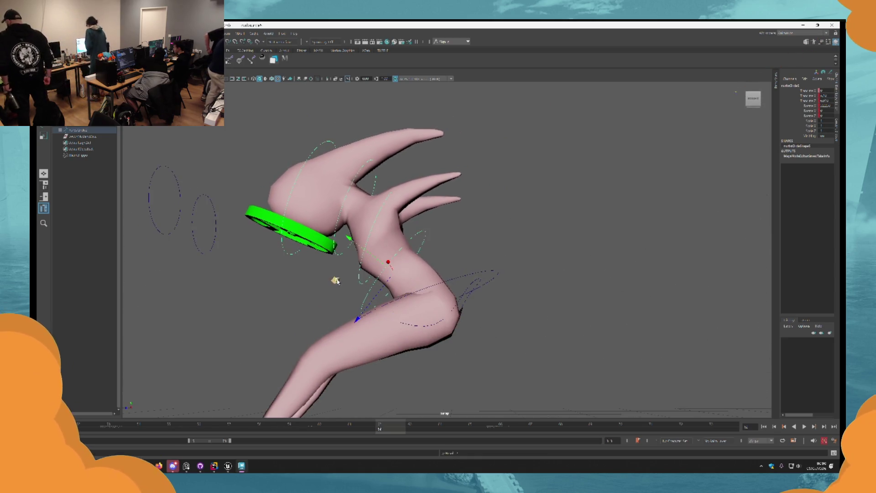
click(429, 257)
mouse_move(448, 258)
mouse_down()
mouse_move(339, 297)
mouse_move(403, 250)
mouse_up()
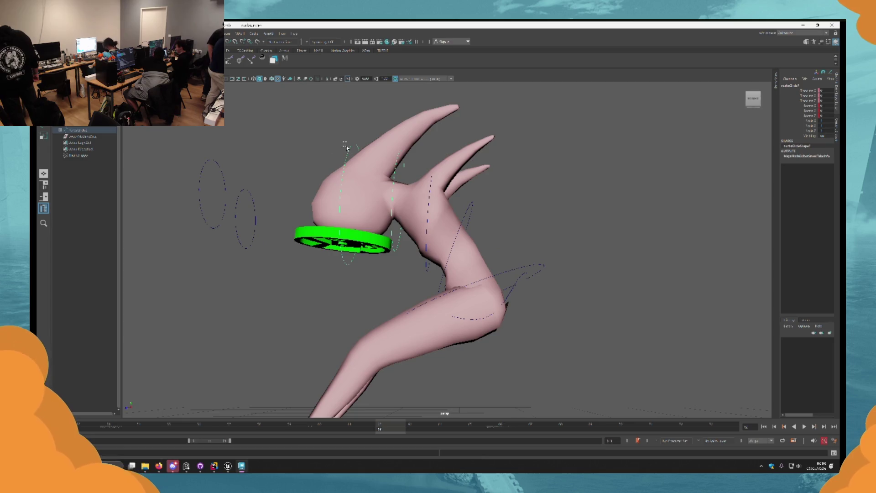
Rotate the neck and head controls so the green disc face stands upright
key(e)
drag(355, 156, 434, 242)
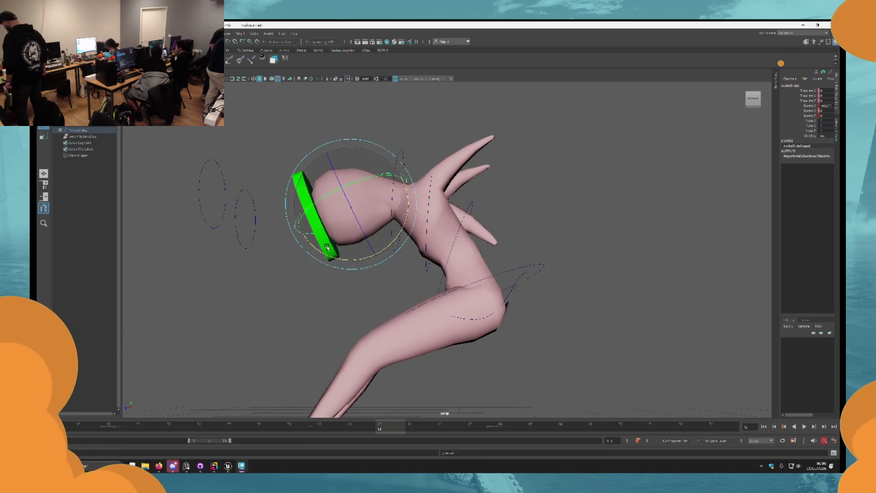
click(396, 244)
drag(393, 267, 411, 162)
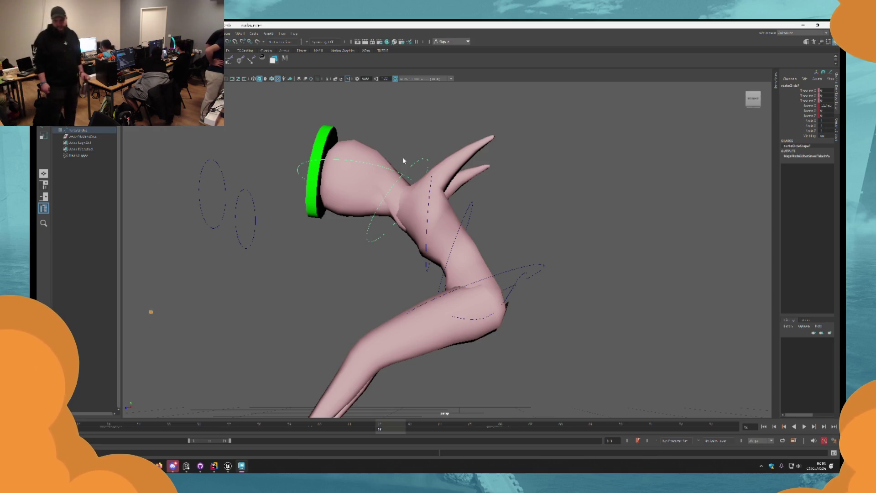
alt+middle_drag(403, 161, 421, 212)
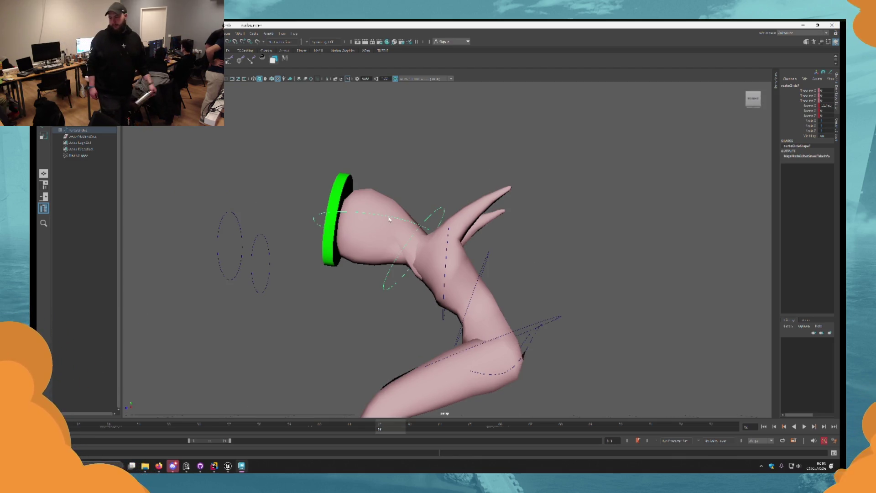
click(389, 283)
drag(389, 283, 423, 254)
mouse_move(395, 286)
mouse_down()
mouse_move(444, 201)
mouse_move(424, 247)
mouse_move(367, 284)
mouse_move(378, 298)
mouse_move(409, 284)
mouse_up()
key(e)
scroll(489, 303, down, 5)
Lower the body into a low crouch and tilt the upper body further to the left
mouse_move(488, 303)
alt+mouse_down()
mouse_move(475, 307)
mouse_move(493, 273)
alt+mouse_up()
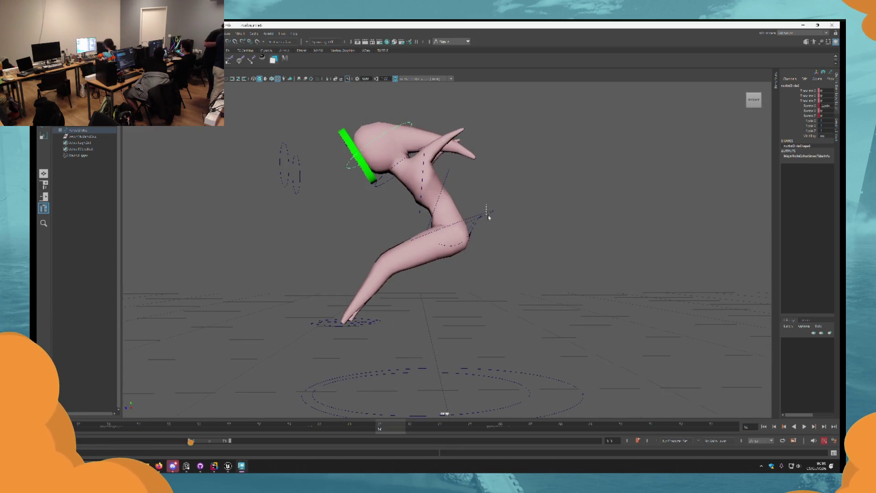
click(392, 201)
mouse_move(391, 202)
mouse_down()
mouse_move(439, 293)
mouse_move(475, 292)
mouse_move(456, 290)
mouse_move(418, 327)
mouse_move(349, 296)
mouse_move(354, 243)
mouse_up()
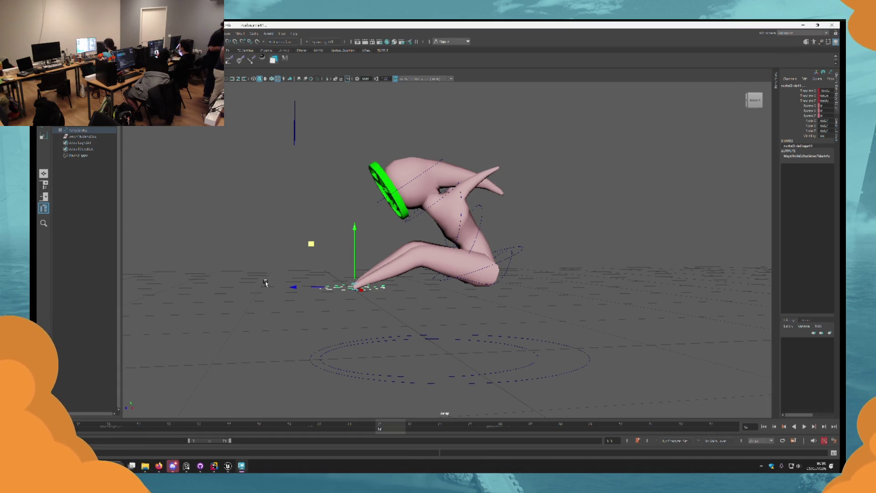
alt+drag(266, 283, 375, 257)
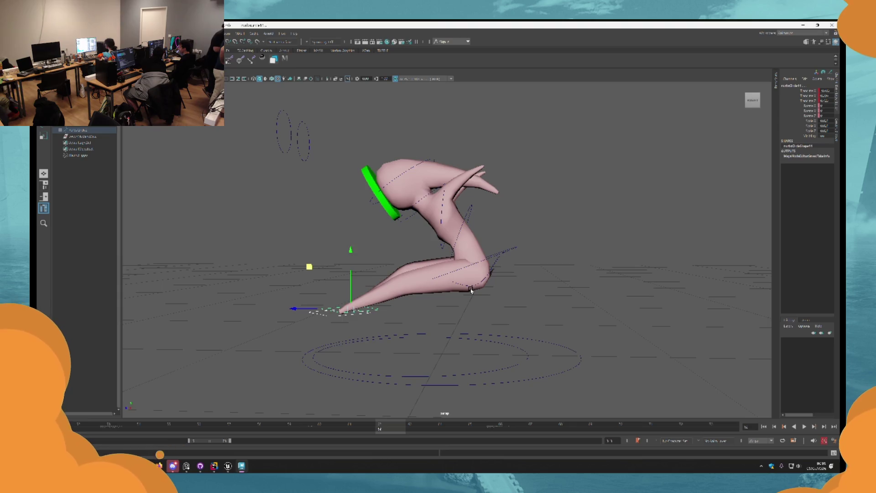
scroll(472, 291, up, 3)
mouse_move(472, 290)
mouse_down()
mouse_move(478, 239)
mouse_move(464, 221)
mouse_move(451, 300)
mouse_up()
click(478, 240)
click(467, 226)
scroll(452, 291, down, 3)
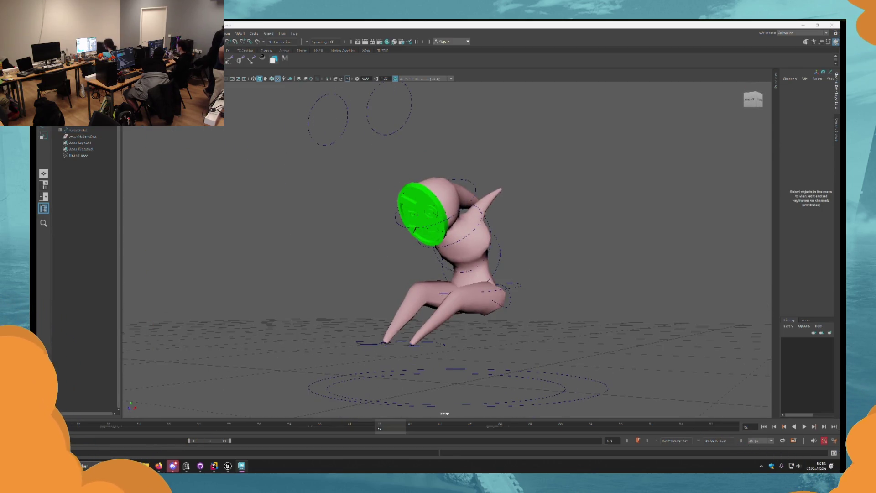
Play back the character's animation, then close Maya
key(alt+v)
key(alt+v)
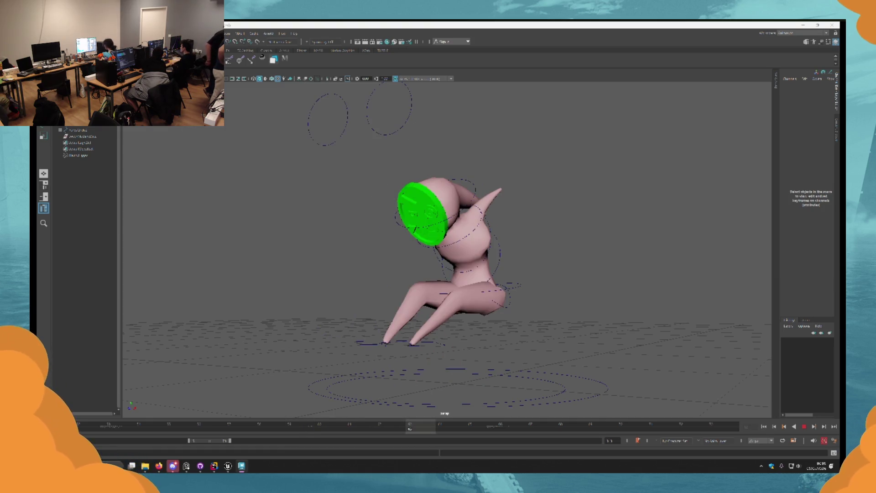
alt+drag(509, 376, 368, 287)
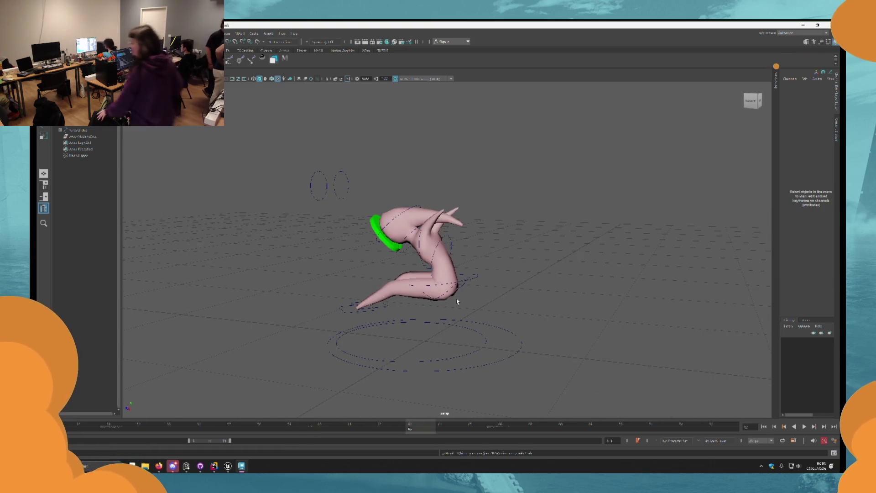
click(831, 26)
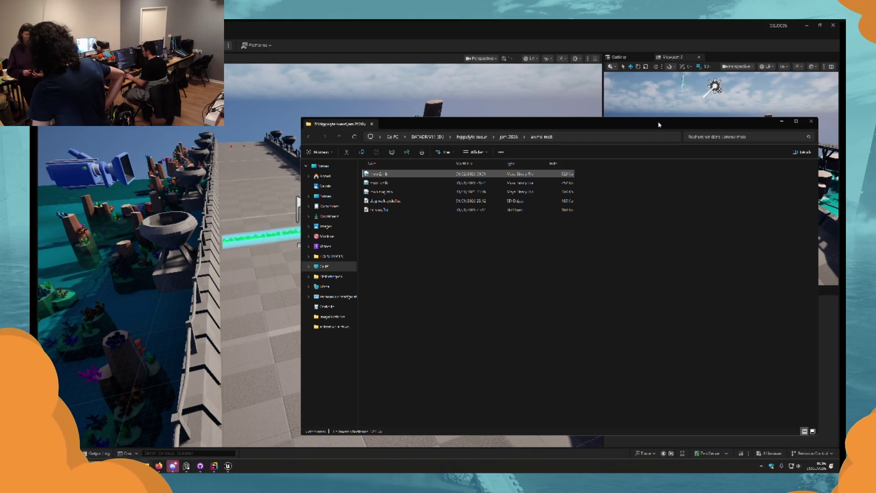
Switch to the anim mob Explorer window and open its second .mb scene in Maya 2025
key(alt+Tab)
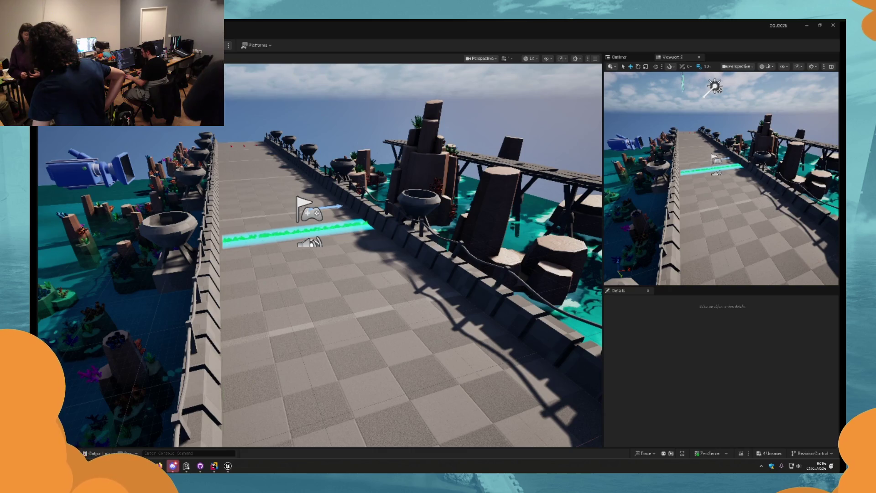
key(alt+Tab)
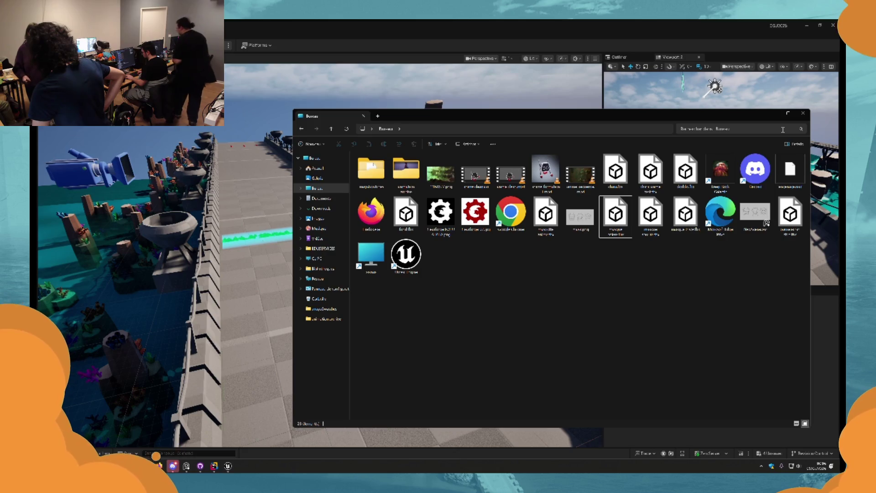
key(alt+Tab)
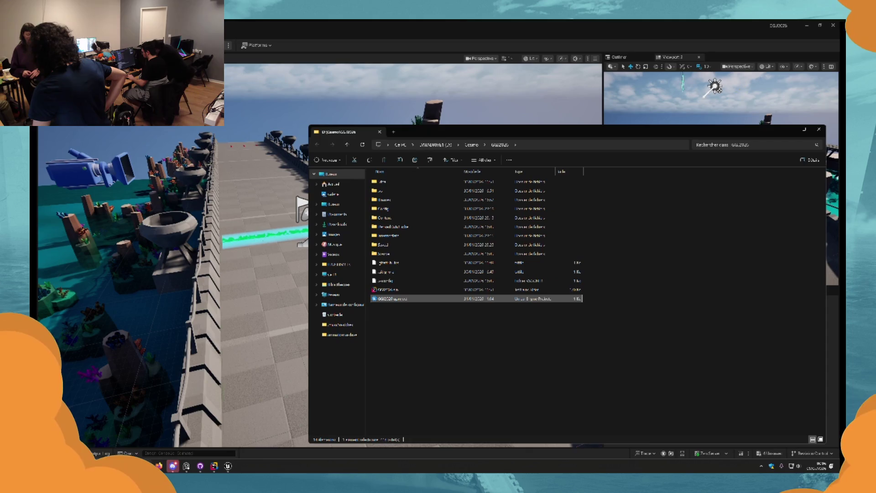
key(alt+Tab)
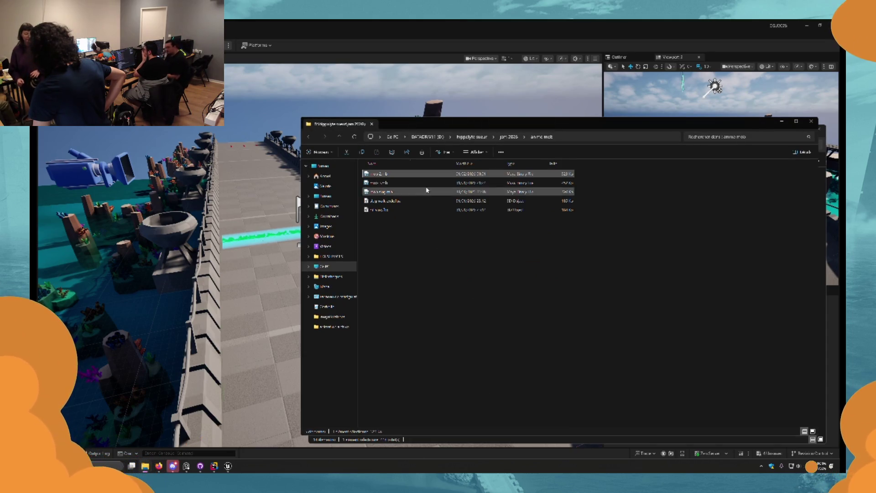
click(421, 182)
double_click(413, 182)
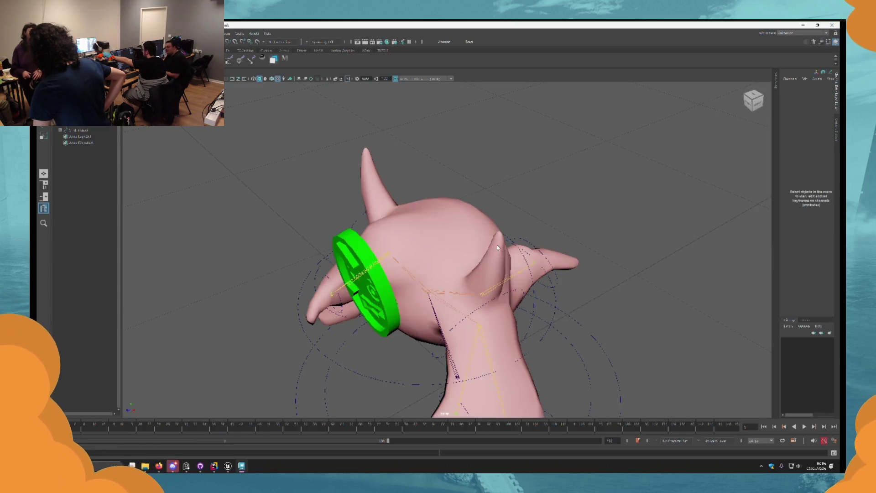
Select the tail control CTRL_queue_2 and set its Rotate X to 8 to bend it down
scroll(479, 248, down, 2)
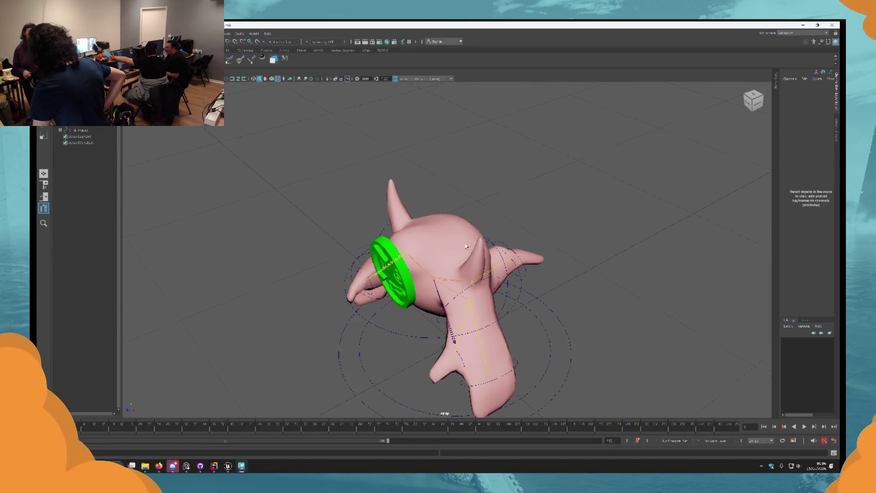
key(space)
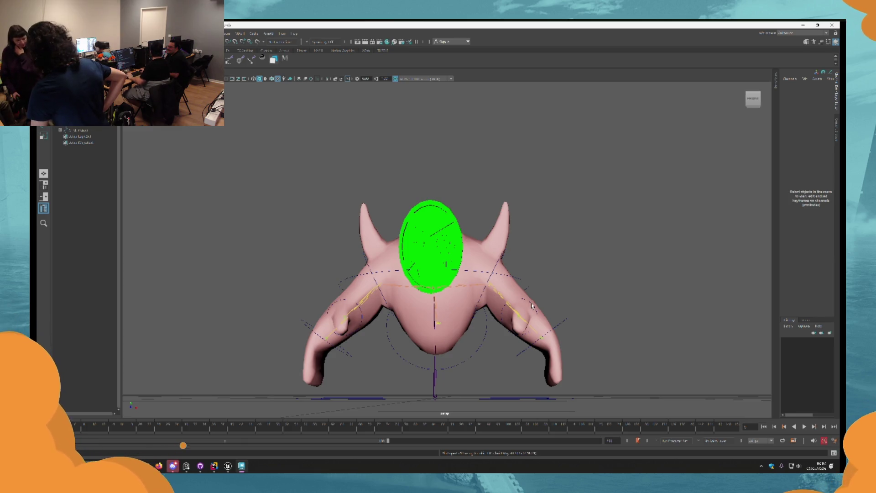
mouse_move(480, 328)
alt+mouse_down()
mouse_move(498, 321)
mouse_move(484, 315)
mouse_move(487, 296)
alt+mouse_up()
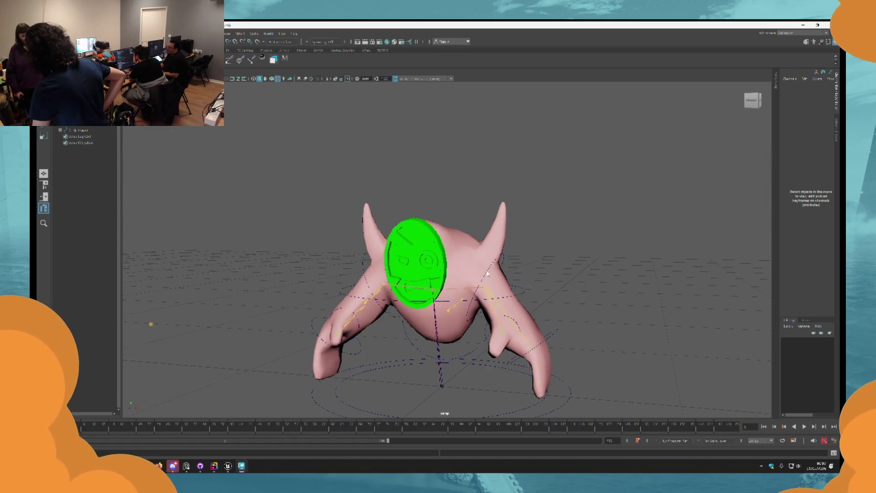
click(488, 276)
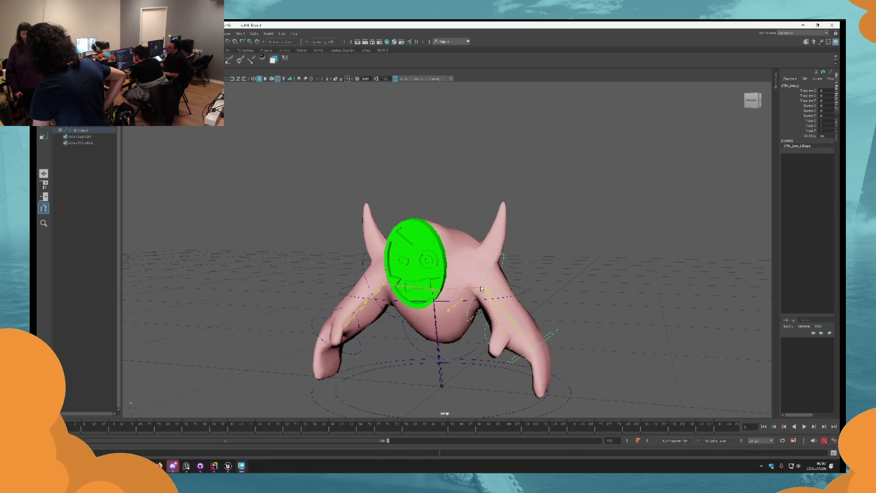
mouse_move(479, 284)
alt+mouse_down()
mouse_move(448, 287)
mouse_move(493, 332)
alt+mouse_up()
click(502, 328)
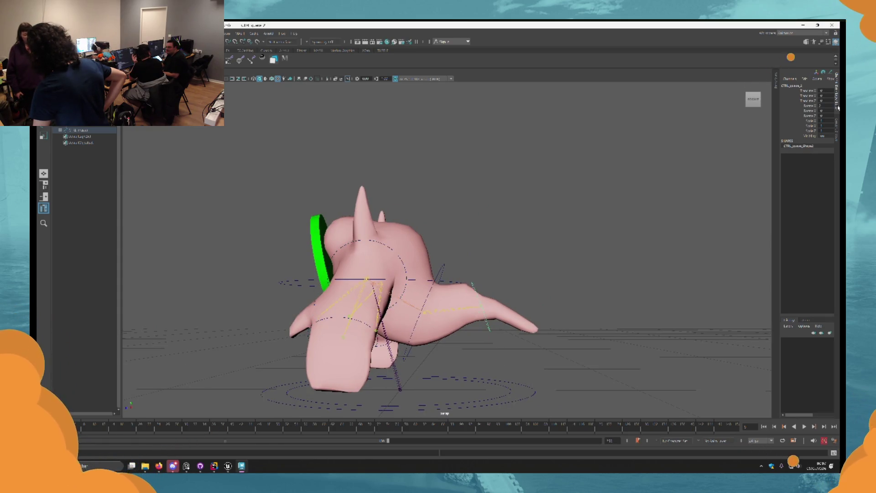
text(8)
key(Return)
Test raising the right arm, undo it back to rest, and bring up the GG2026 folder window
mouse_move(504, 350)
alt+mouse_down()
mouse_move(482, 354)
mouse_move(486, 340)
mouse_move(512, 328)
mouse_move(481, 304)
mouse_move(479, 315)
mouse_move(454, 316)
alt+mouse_up()
click(517, 253)
key(w)
mouse_move(497, 260)
mouse_down()
mouse_move(498, 286)
mouse_move(505, 244)
mouse_up()
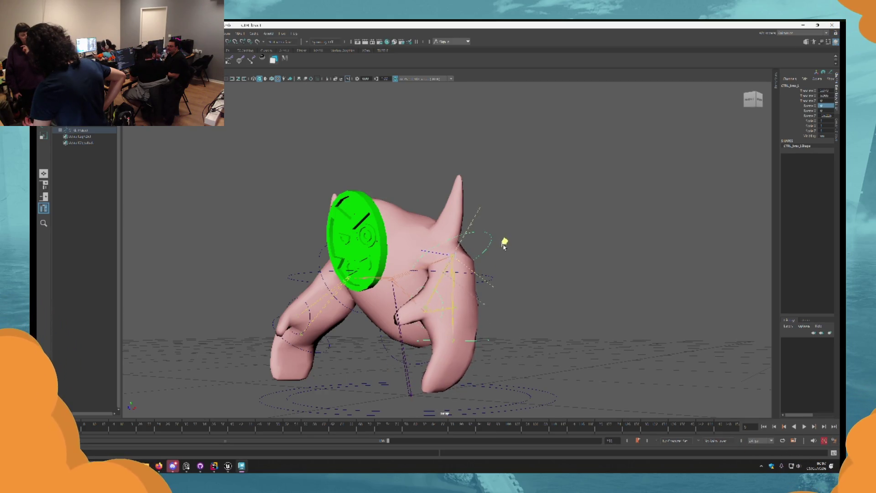
key(ctrl+z)
key(ctrl+z)
key(ctrl+z)
mouse_move(487, 317)
alt+mouse_down()
mouse_move(501, 317)
mouse_move(468, 321)
alt+mouse_up()
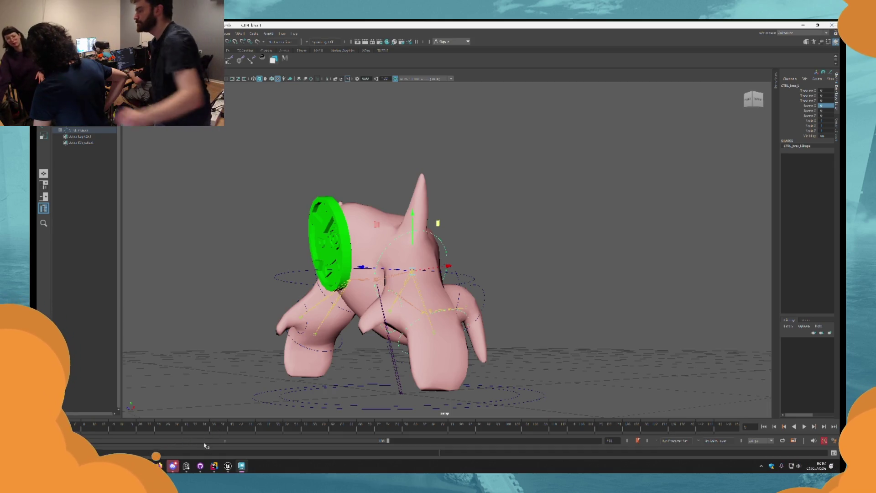
mouse_move(154, 464)
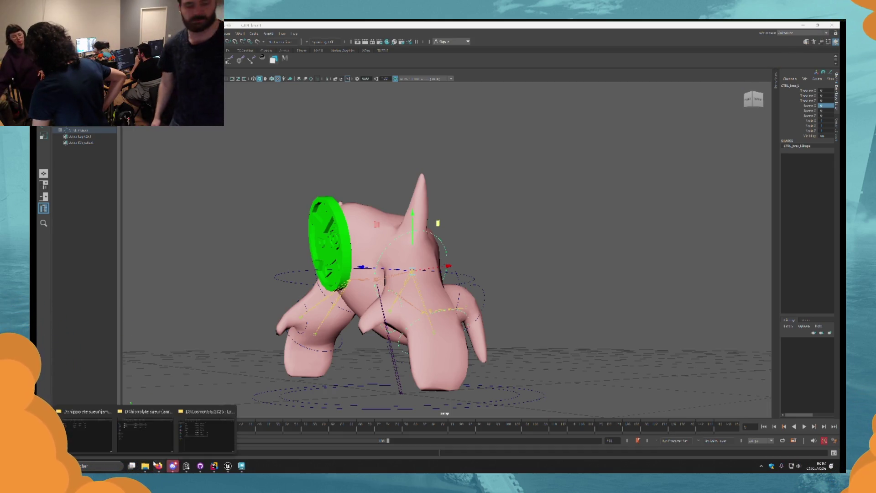
click(207, 434)
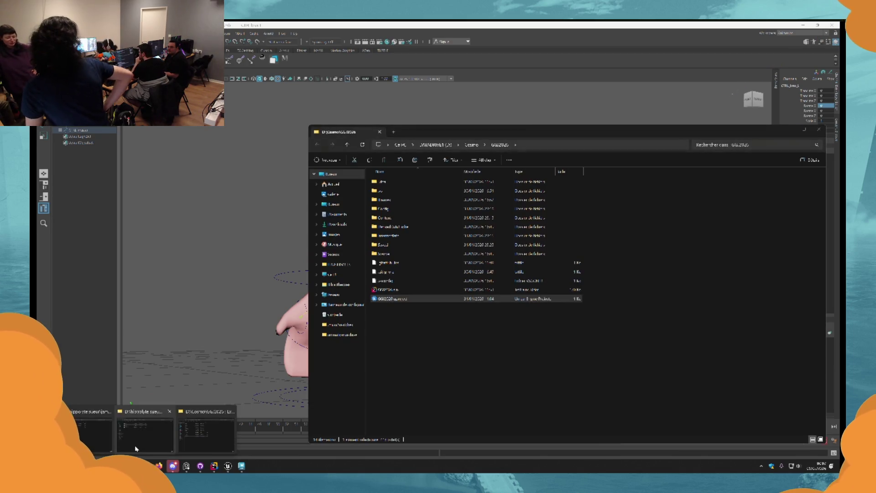
Bring forward the jam 2026 'anim mob' folder window and select its first scene file
click(142, 429)
click(400, 175)
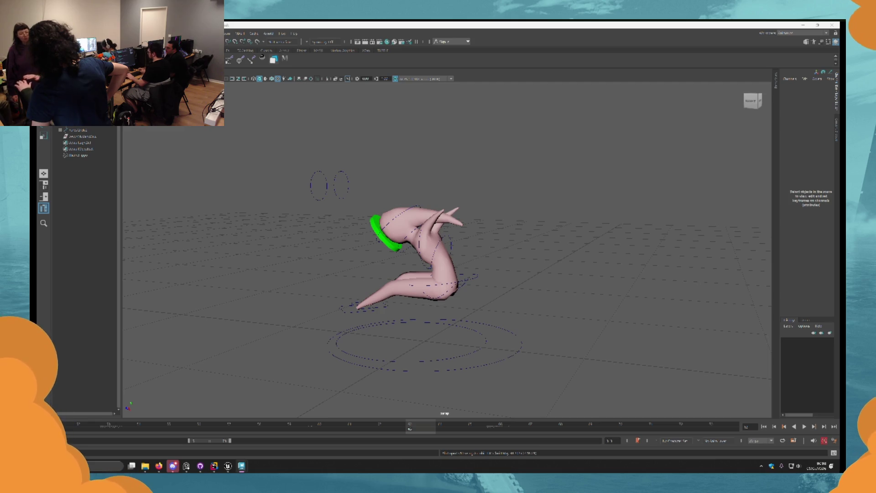
Extend the playback range to start earlier, select the top rig node, and play the animation
drag(188, 440, 109, 441)
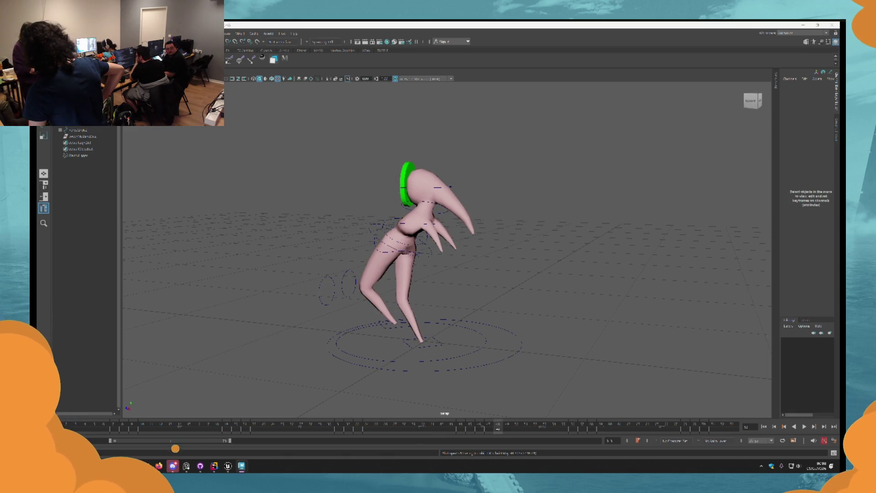
click(78, 129)
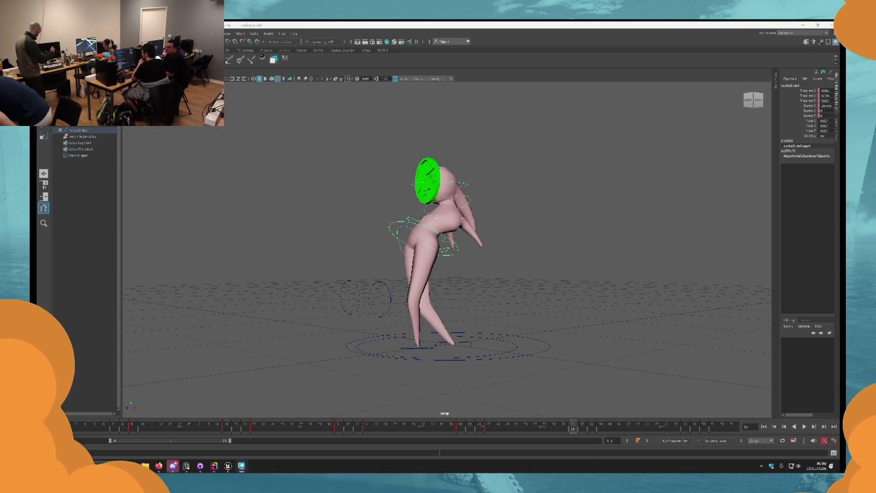
alt+drag(469, 287, 435, 285)
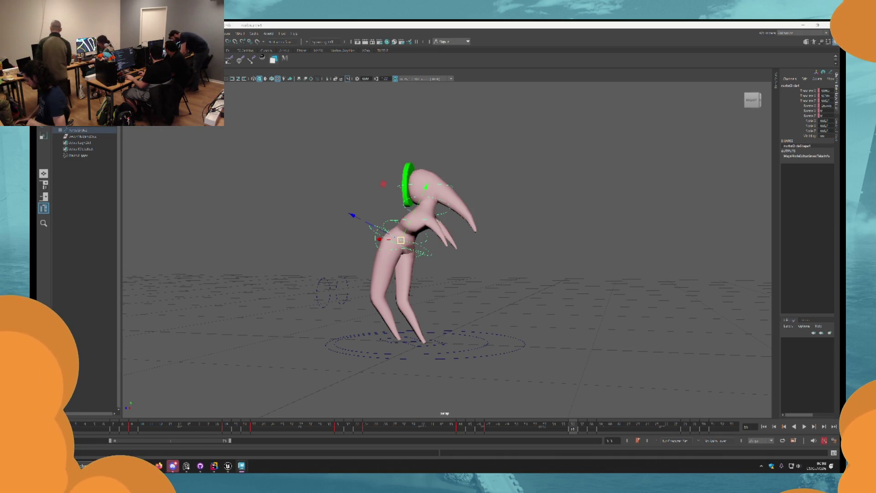
key(alt+v)
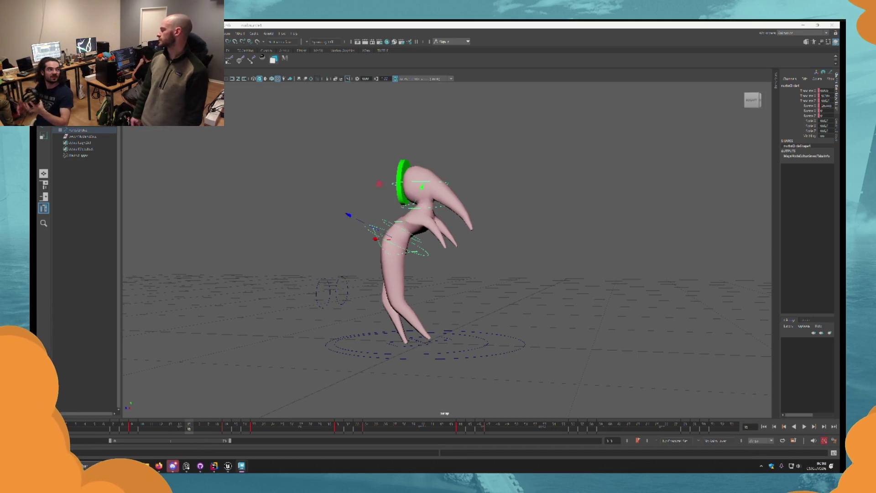
Test leaning the upper body with the head control, then undo the lean
click(423, 211)
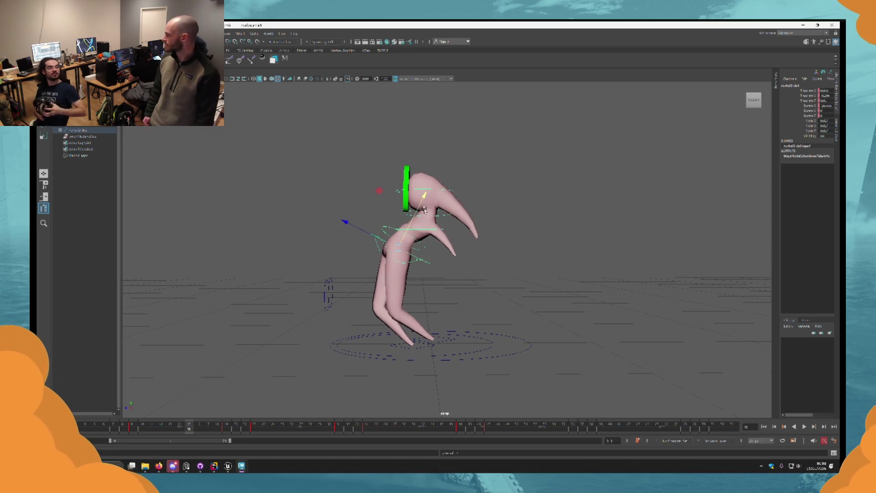
drag(385, 193, 400, 191)
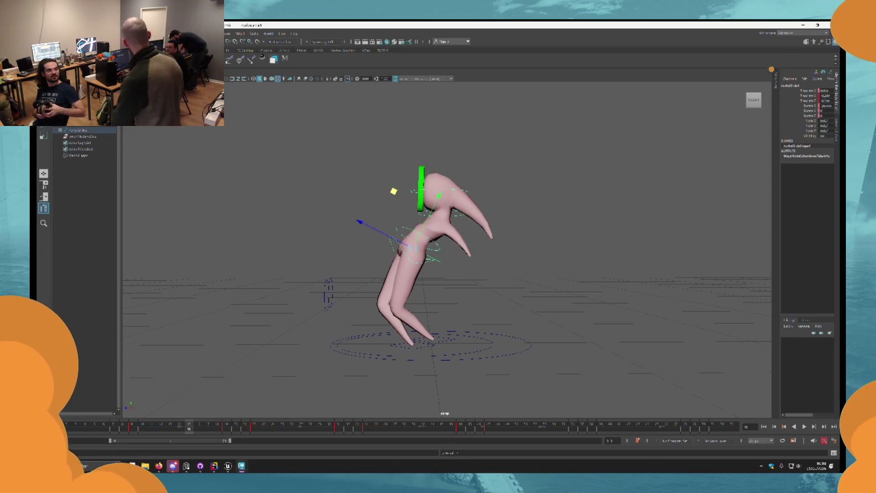
key(ctrl+z)
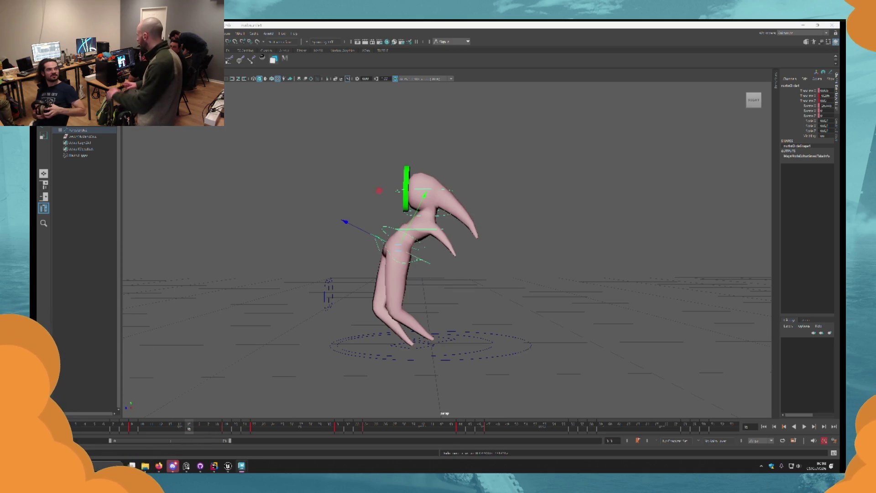
key(ctrl+z)
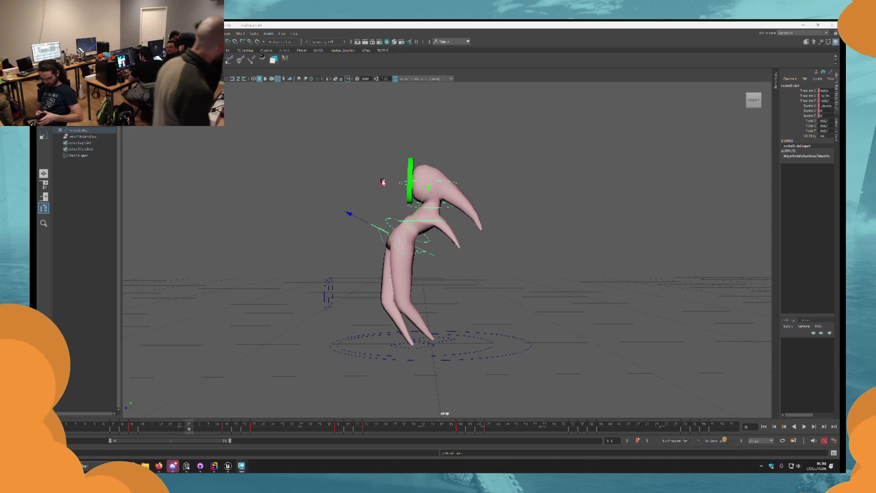
key(ctrl+z)
Start and stop the animation playback several times to review the motion
key(alt+v)
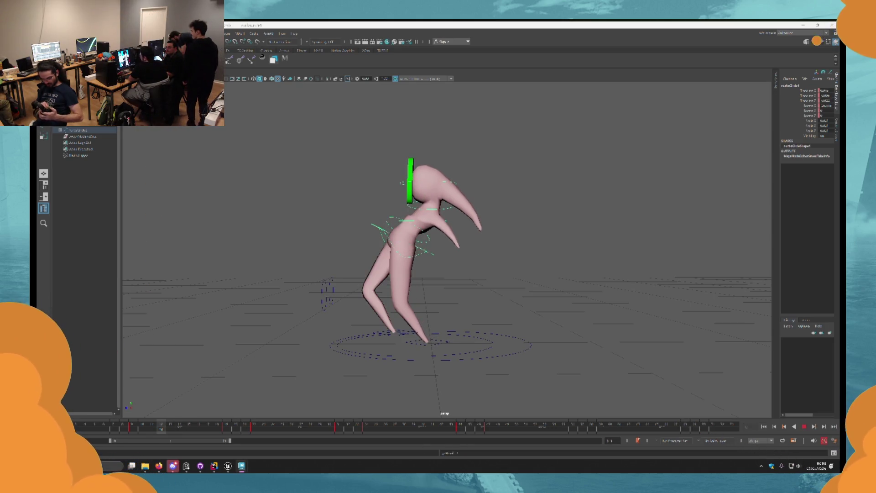
key(alt+v)
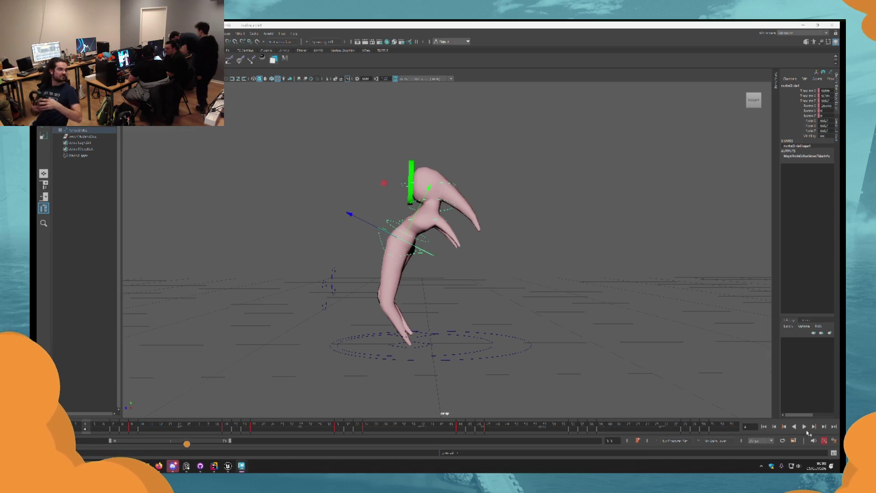
click(805, 427)
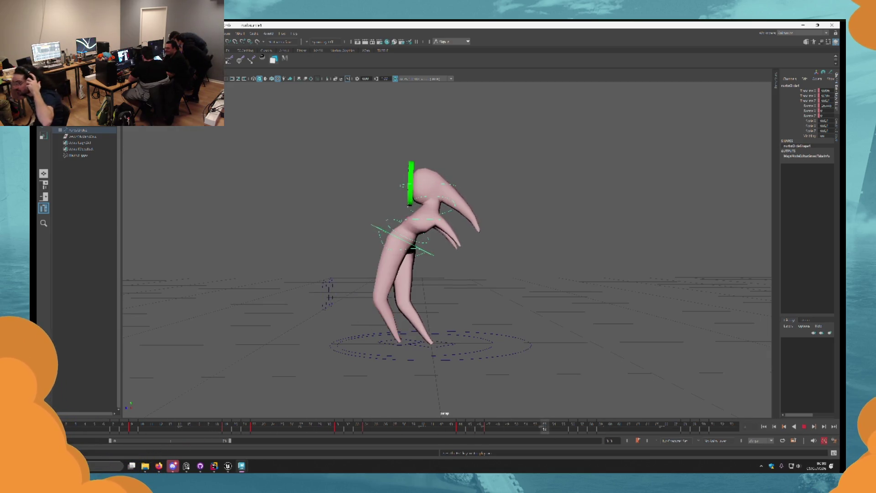
key(alt+v)
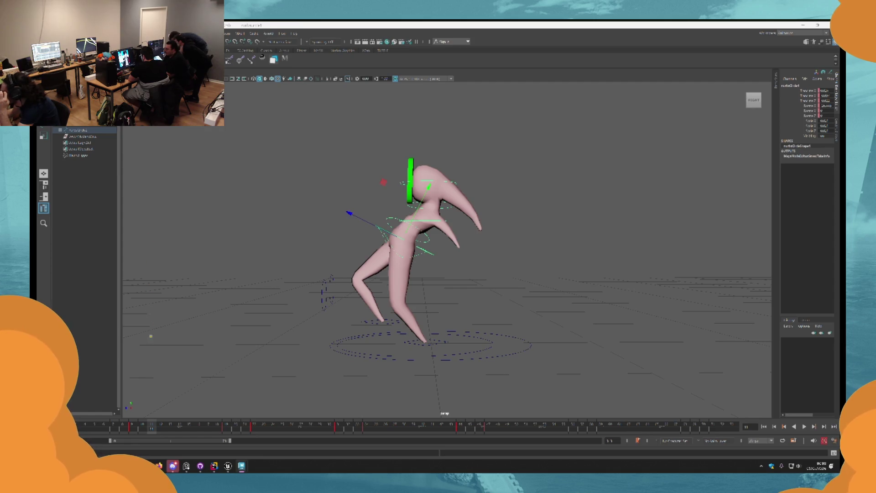
key(alt+v)
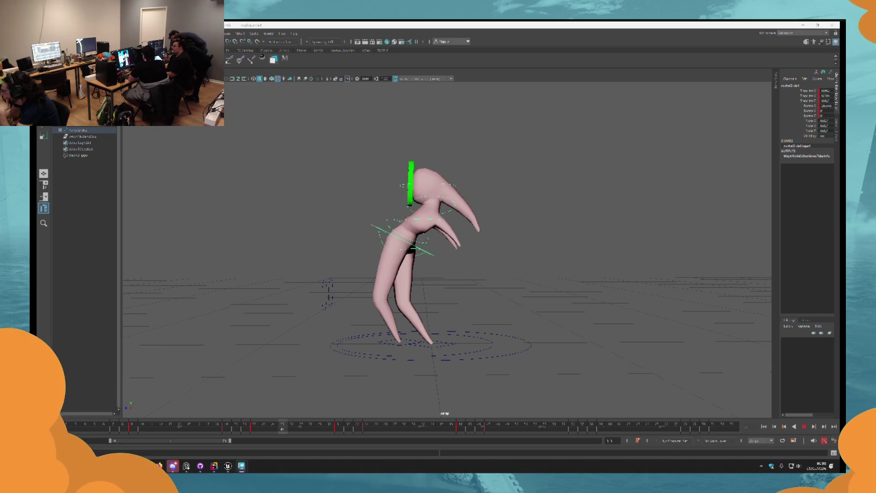
key(alt+v)
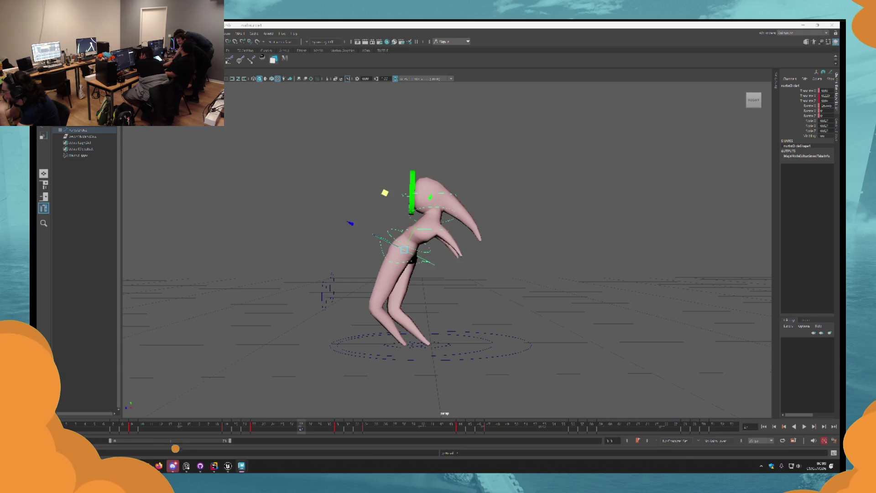
key(alt+v)
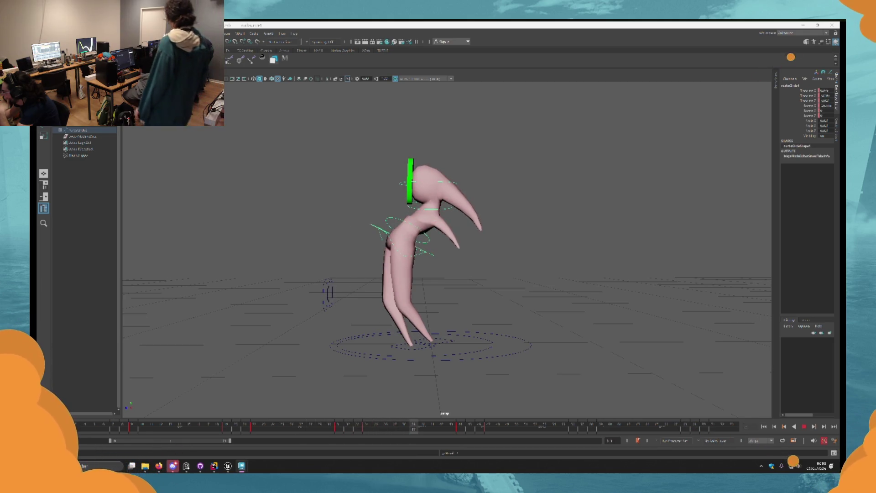